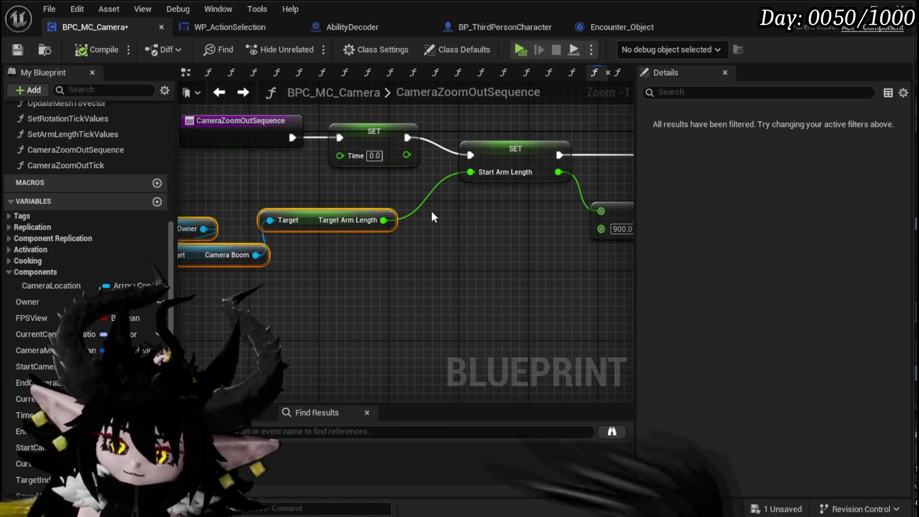
Arrange the Target Arm Length node and the arm length setters in CameraZoomOutSequence
drag(278, 170, 389, 133)
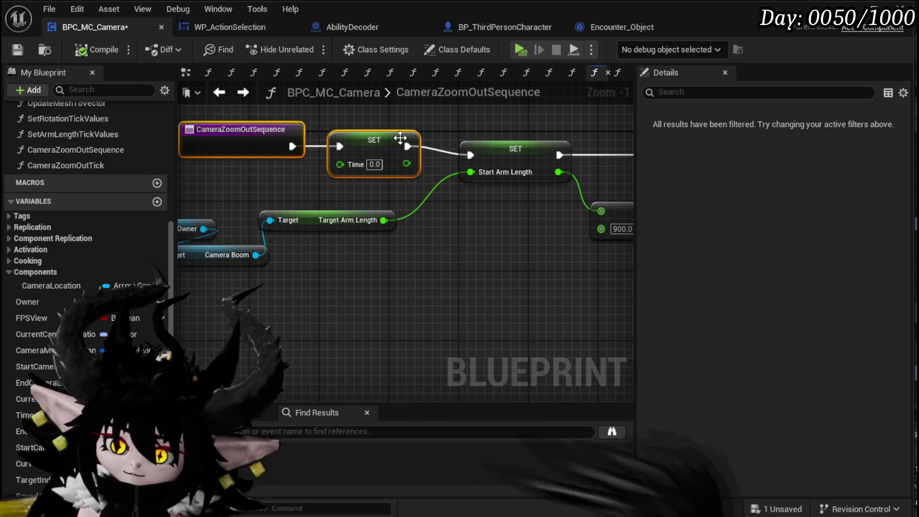
click(427, 128)
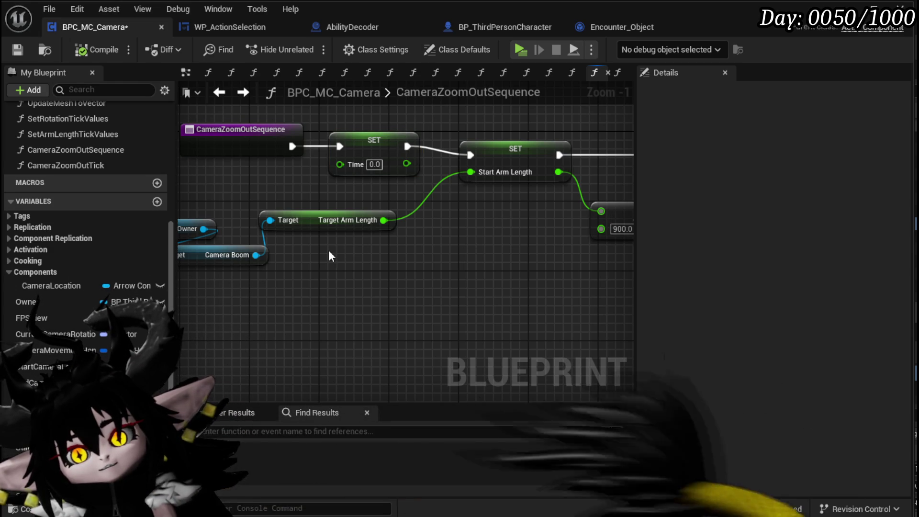
mouse_move(314, 224)
mouse_down()
mouse_move(297, 224)
mouse_move(331, 215)
mouse_up()
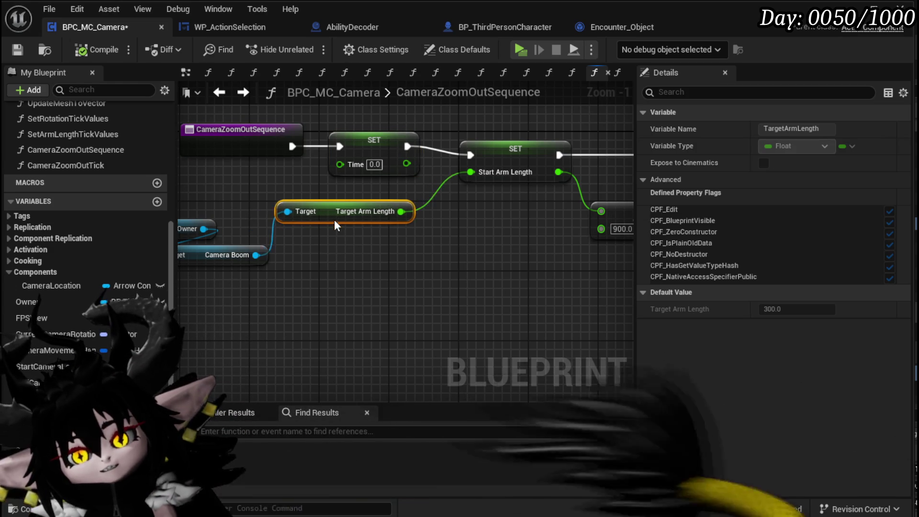
drag(292, 262, 381, 247)
shift+click(431, 195)
drag(431, 196, 251, 206)
drag(522, 232, 449, 221)
mouse_move(309, 259)
mouse_down()
mouse_move(426, 229)
mouse_move(318, 229)
mouse_up()
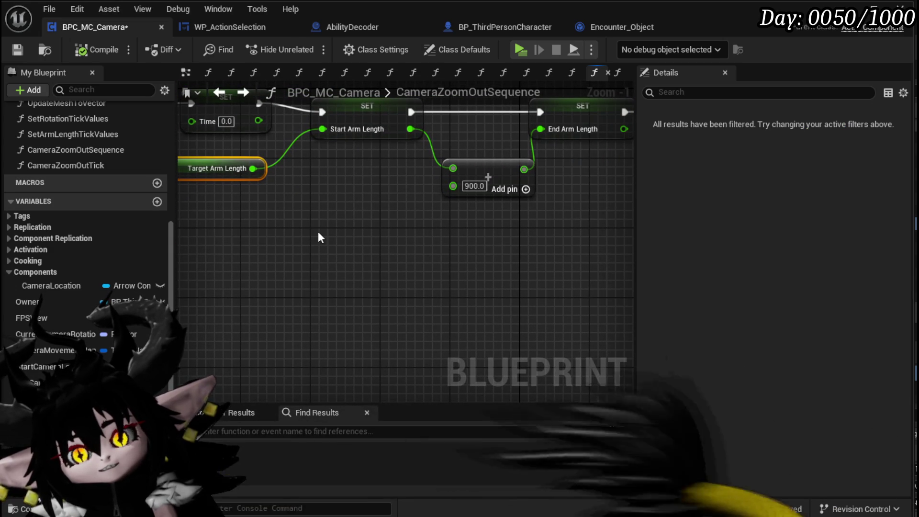
Multiply Target Arm Length by 0.5, add Start Arm Length, and feed the result into End Arm Length's sum
drag(252, 168, 271, 206)
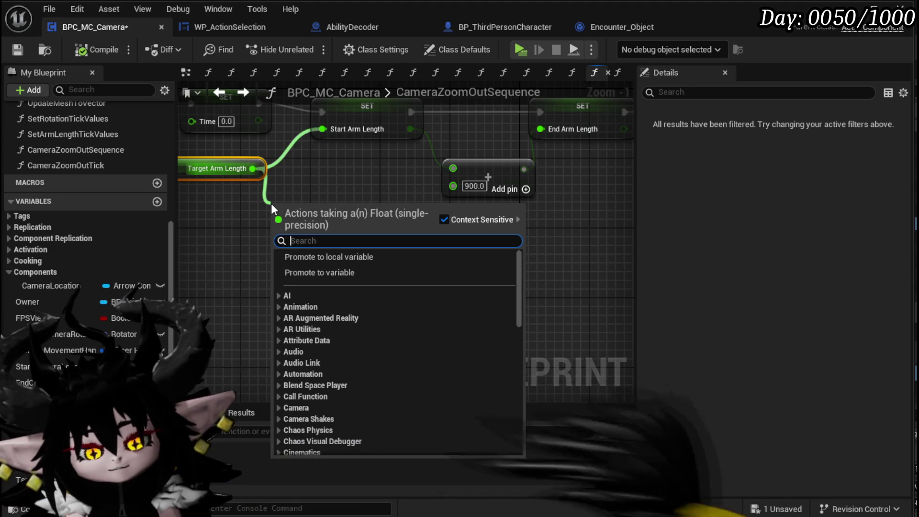
click(316, 316)
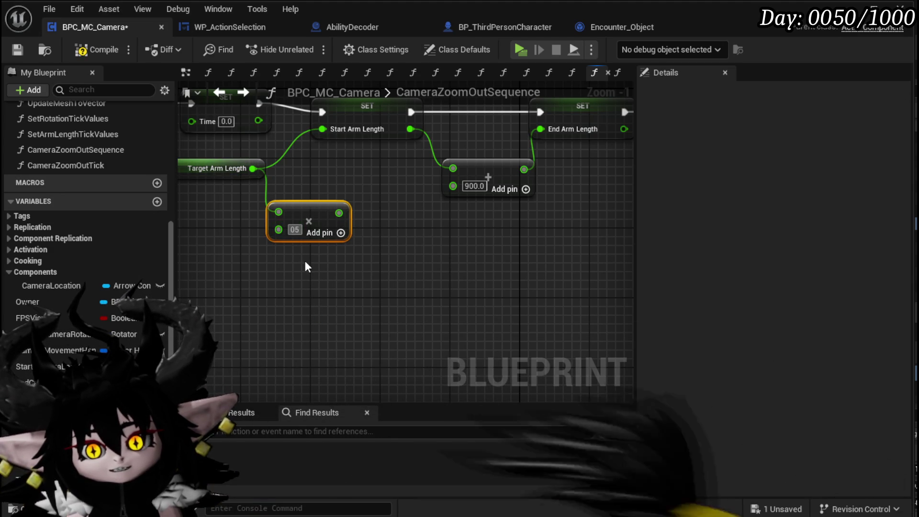
click(310, 275)
mouse_move(301, 208)
mouse_down()
mouse_move(293, 251)
mouse_move(420, 210)
mouse_up()
text(+)
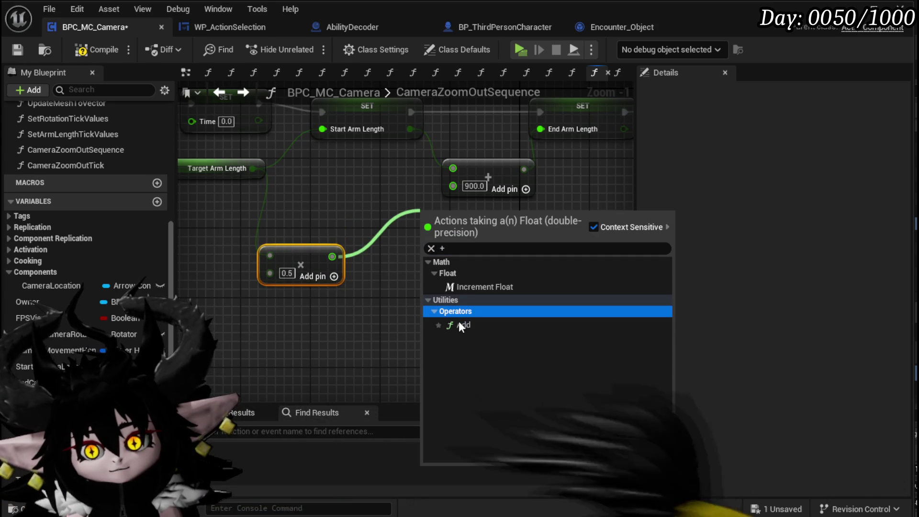
click(458, 322)
mouse_move(332, 256)
mouse_down()
mouse_move(439, 247)
mouse_move(426, 238)
mouse_up()
drag(409, 181, 426, 220)
mouse_move(455, 225)
mouse_down()
mouse_move(403, 216)
mouse_move(528, 173)
mouse_up()
drag(313, 254, 358, 245)
click(335, 215)
Save and compile the camera blueprint, then look over the new arm length math
click(18, 49)
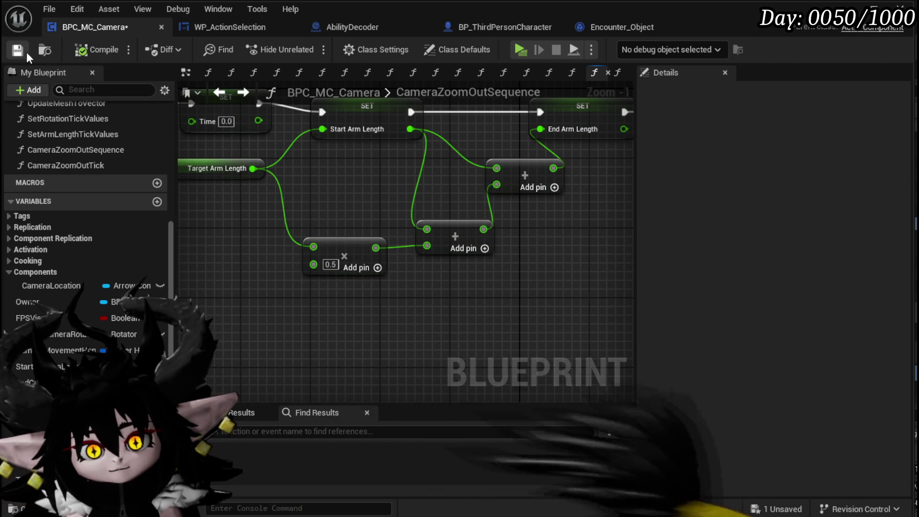
scroll(306, 162, down, 3)
scroll(394, 216, up, 3)
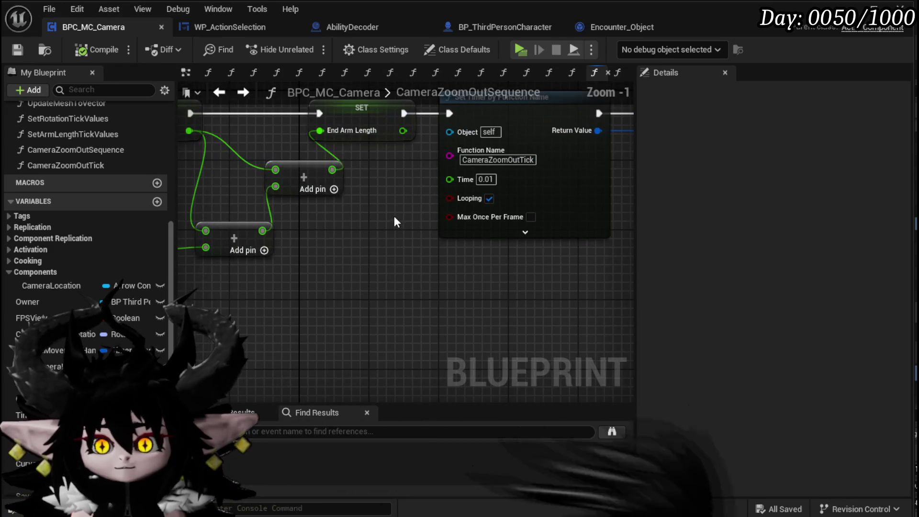
mouse_move(408, 190)
mouse_down()
mouse_move(262, 224)
mouse_move(163, 203)
mouse_move(476, 183)
mouse_up()
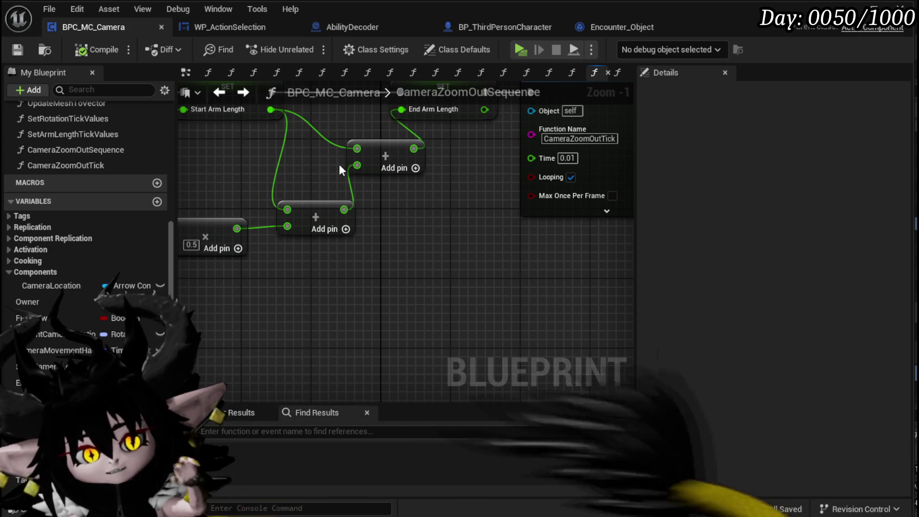
mouse_move(438, 171)
mouse_down()
mouse_move(421, 169)
mouse_move(449, 185)
mouse_move(468, 256)
mouse_move(476, 244)
mouse_up()
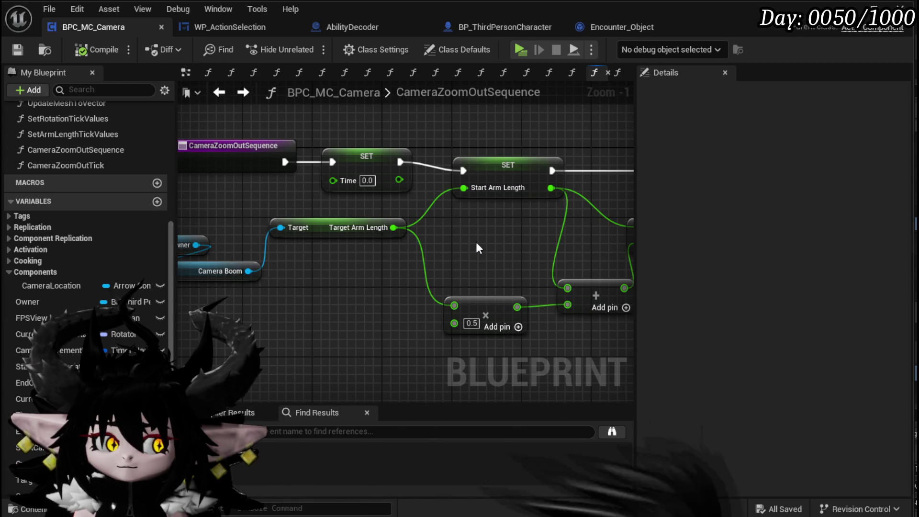
Switch to WP_ActionSelection and inspect the four nodes of its CameraZoomOut function
click(245, 33)
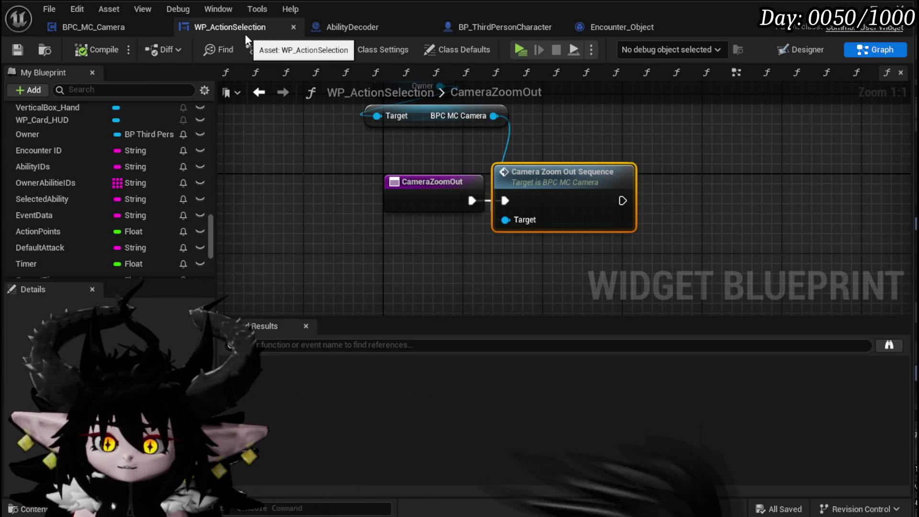
drag(377, 250, 693, 96)
mouse_move(338, 250)
mouse_down()
mouse_move(652, 99)
mouse_move(713, 79)
mouse_up()
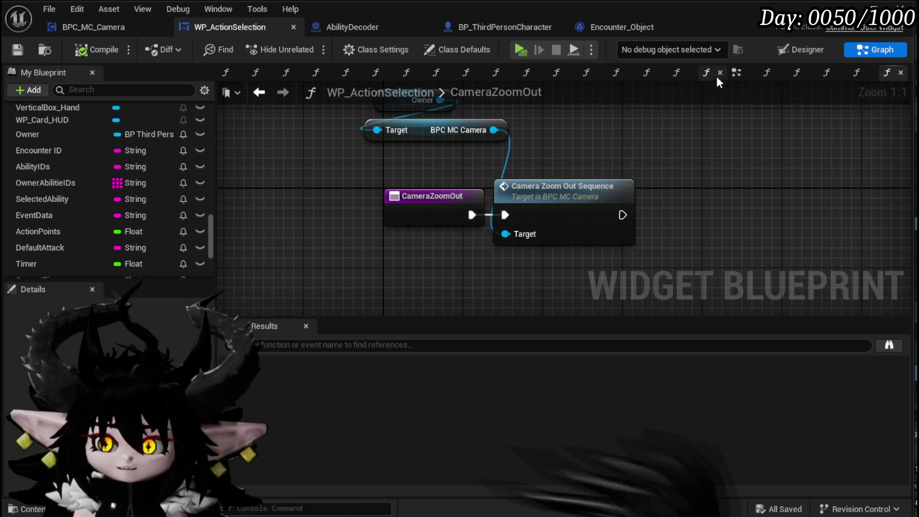
In the EventGraph, set a breakpoint on the Camera Zoom Out call near TriggerUpdateCardBus
click(735, 73)
mouse_move(467, 163)
mouse_down()
mouse_move(569, 155)
mouse_move(688, 169)
mouse_move(590, 167)
mouse_move(388, 191)
mouse_move(242, 184)
mouse_up()
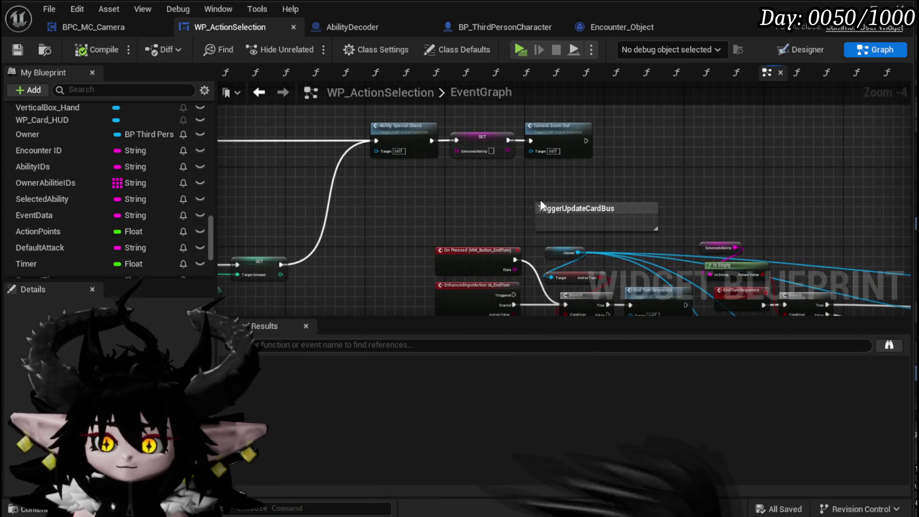
mouse_move(521, 193)
mouse_down()
mouse_move(475, 132)
mouse_move(518, 218)
mouse_up()
right_click(572, 163)
click(520, 332)
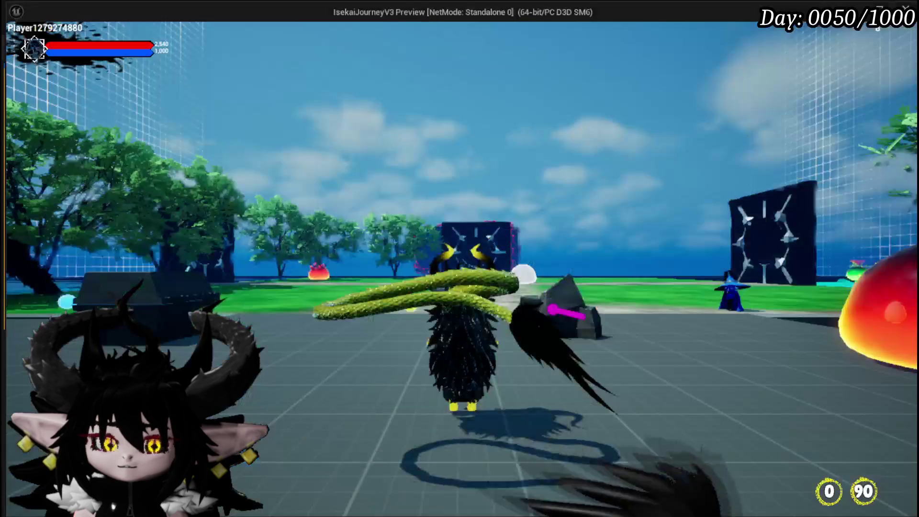
Walk into the fire slimes, accept the battle, and play the Defence Up Melee Draw card
key(w)
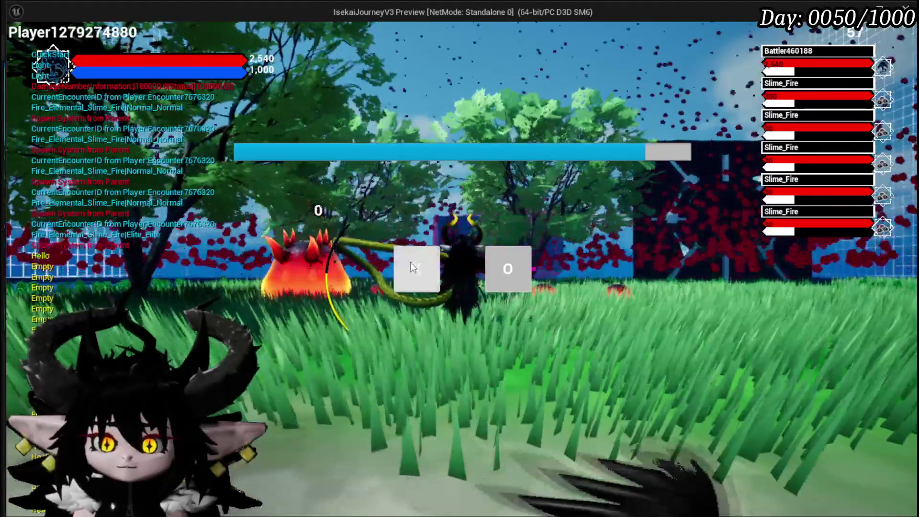
click(400, 267)
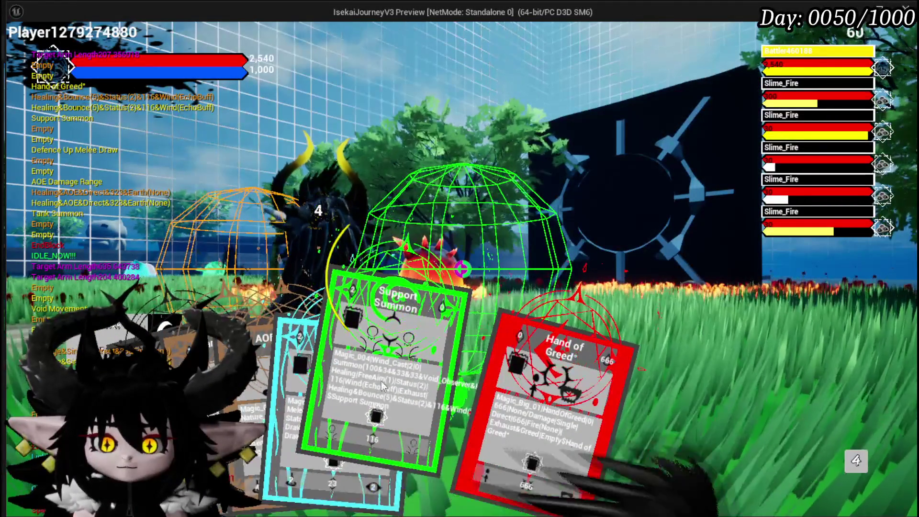
click(335, 383)
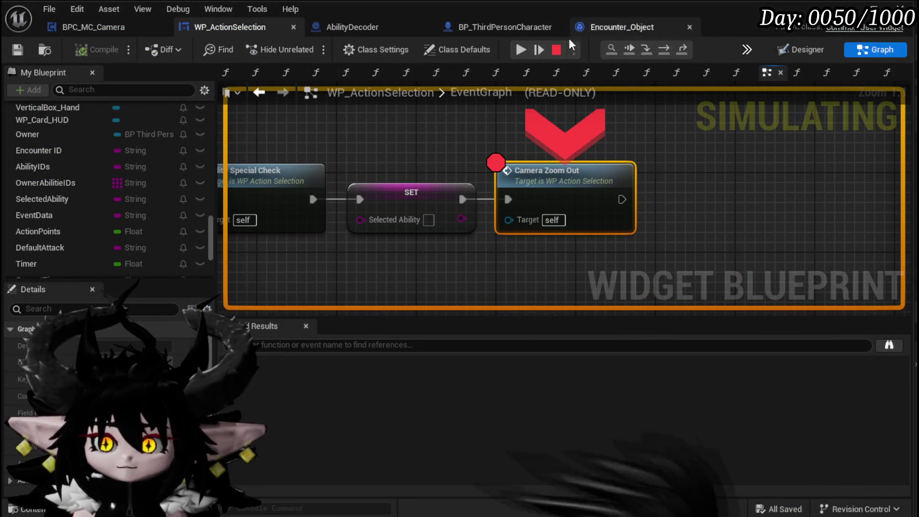
Resume from the Camera Zoom Out breakpoint, play Big Boooooom, and resume again
click(526, 50)
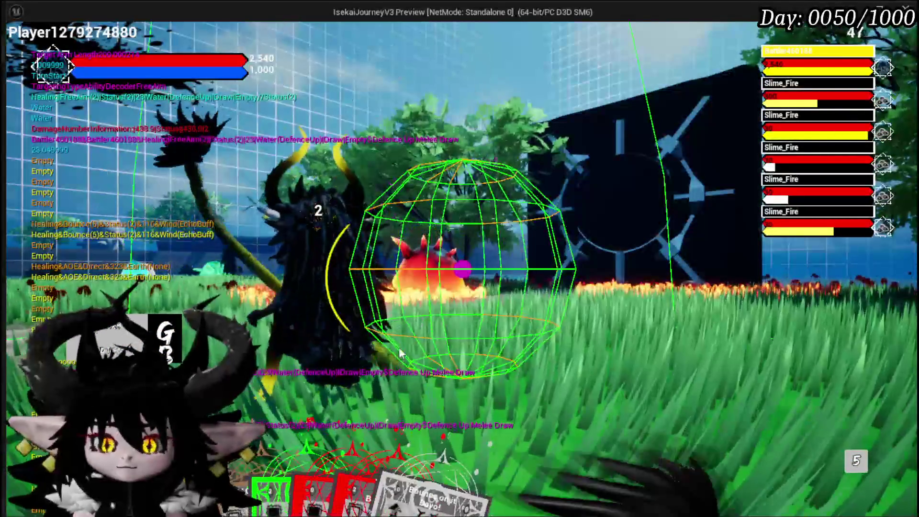
click(459, 380)
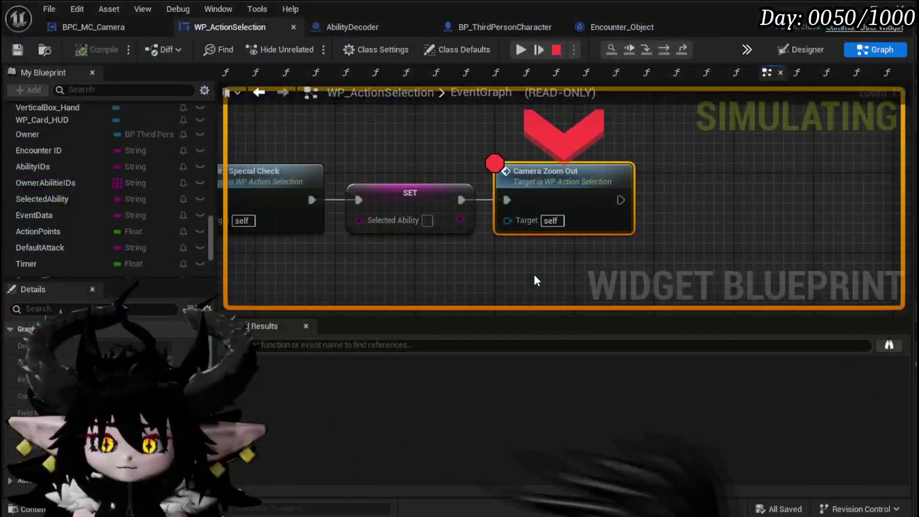
click(524, 49)
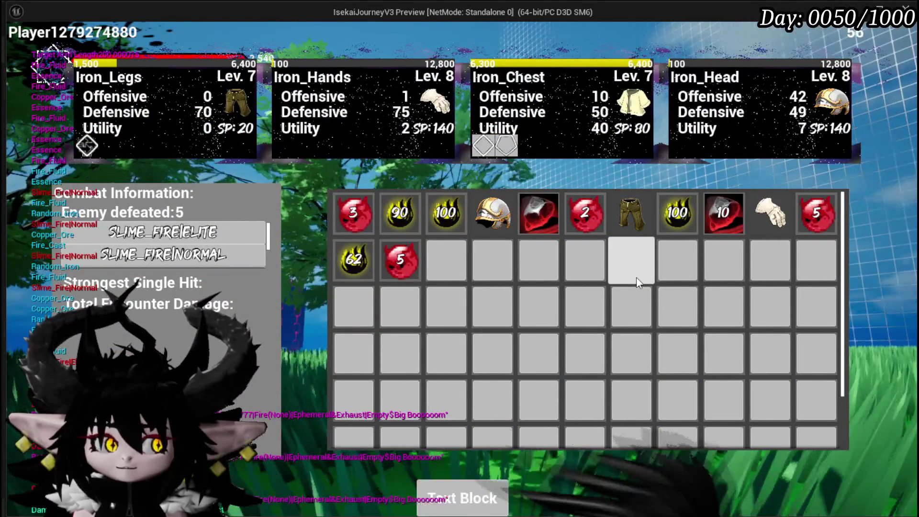
Take the fire slime loot, start the wind slime battle, play Big Boooooom, and resume
click(452, 499)
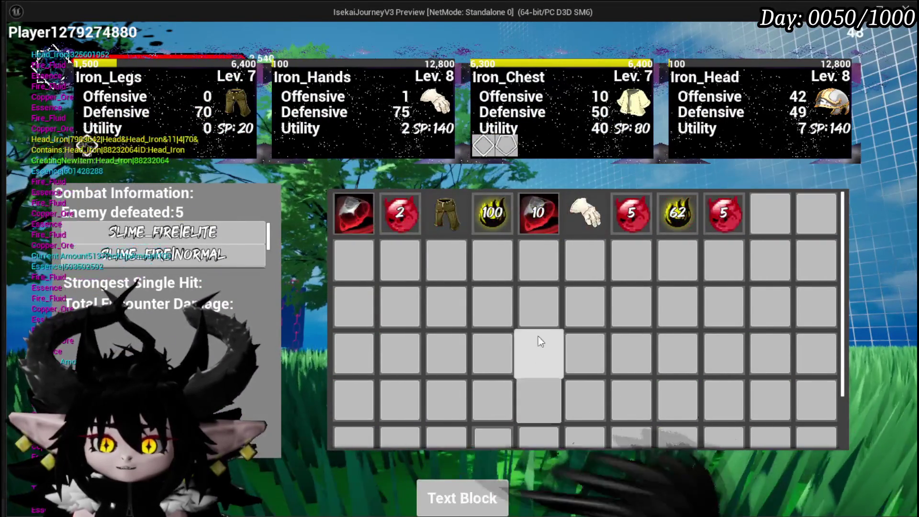
key(i)
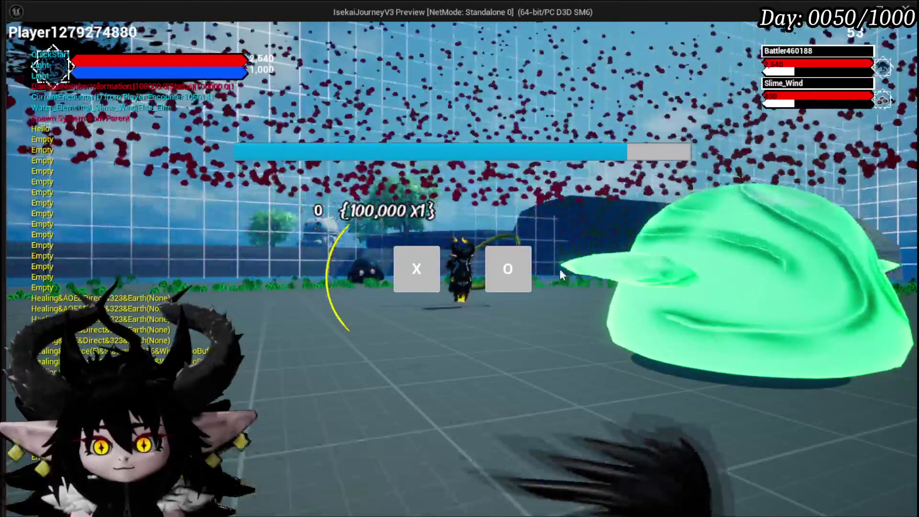
click(419, 276)
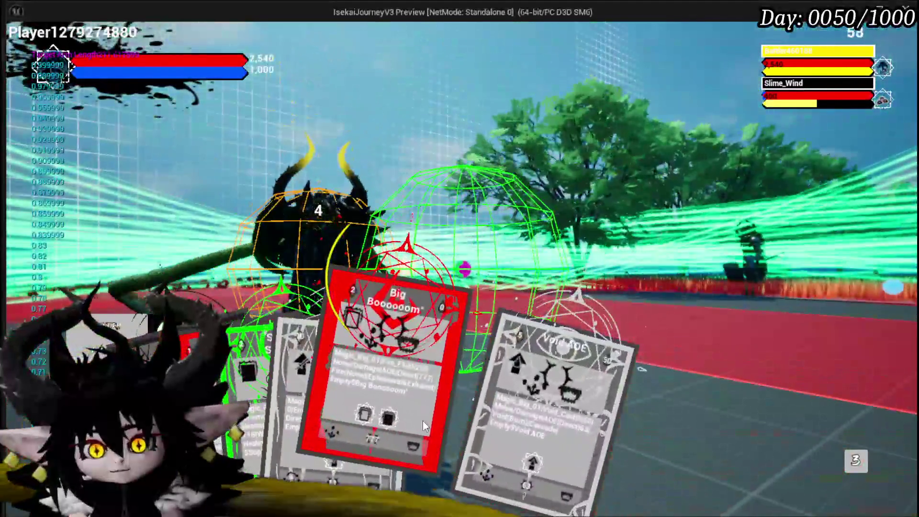
click(423, 426)
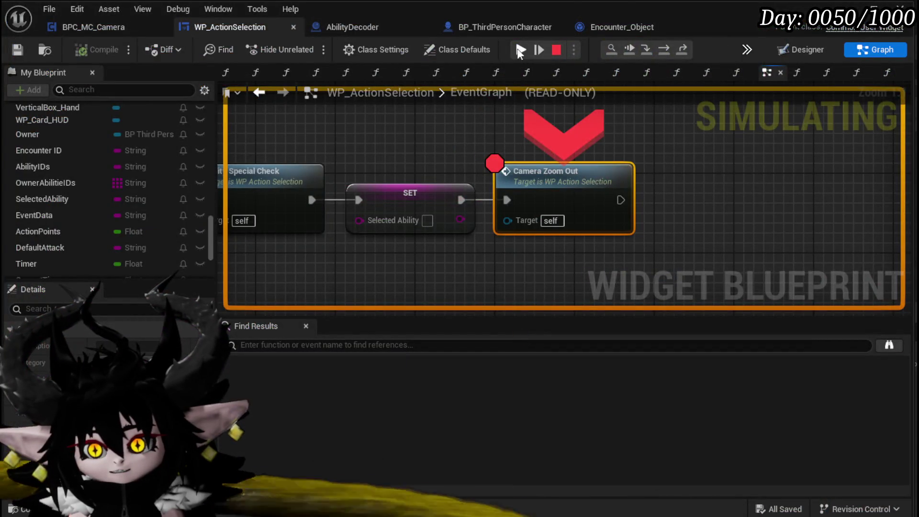
click(520, 50)
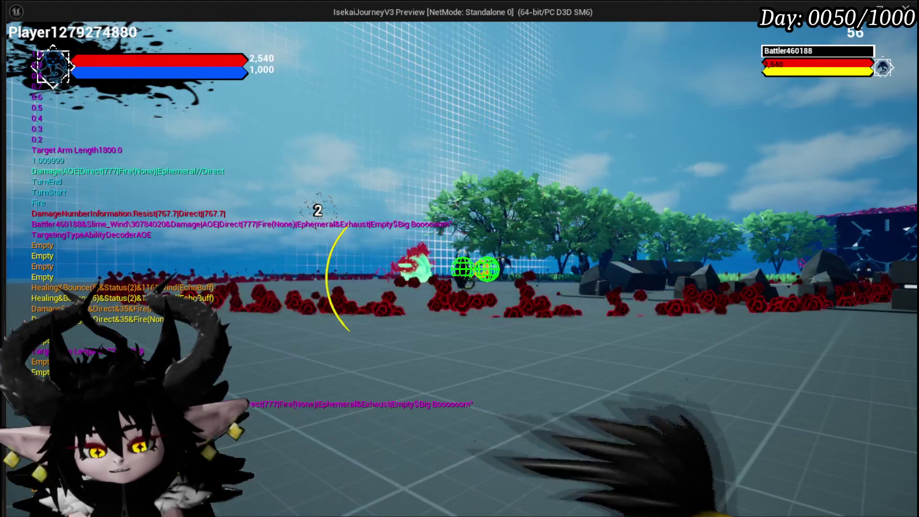
Stop play, save WP_ActionSelection, and review Camera Zoom Out Sequence's timer and entry nodes
key(Escape)
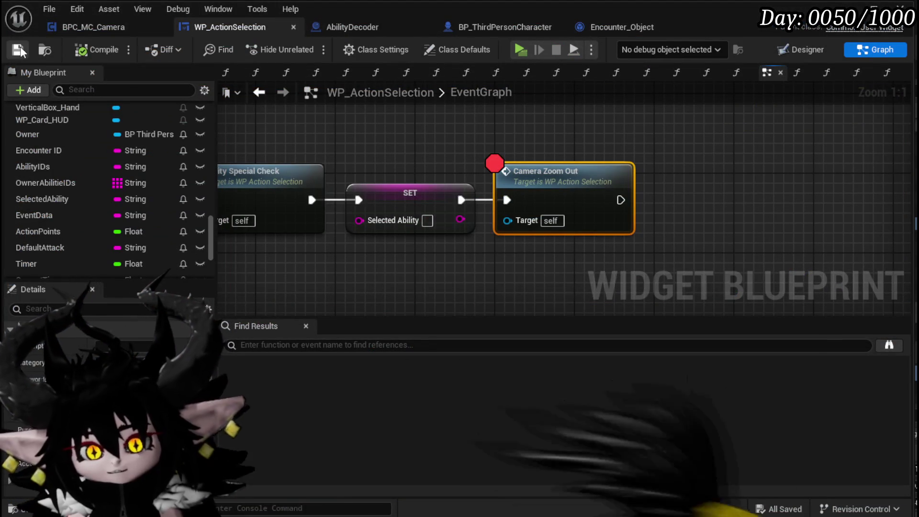
click(20, 48)
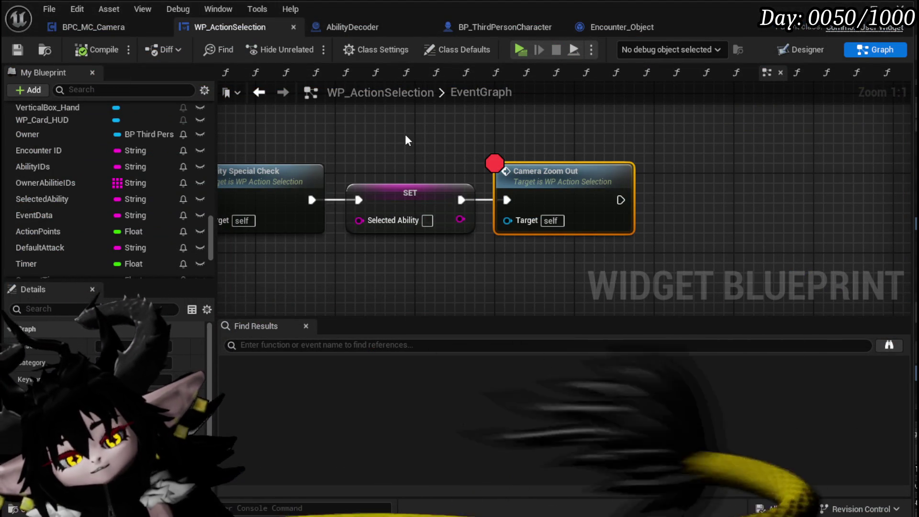
double_click(587, 165)
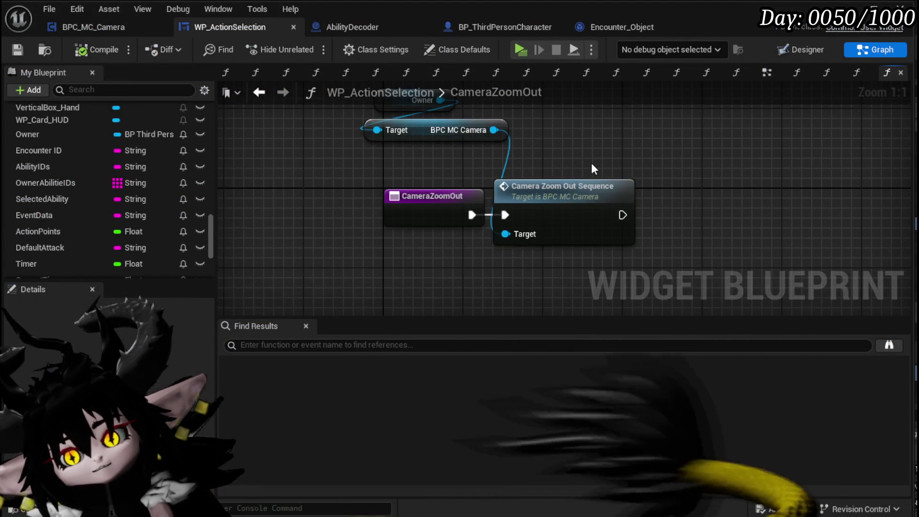
double_click(566, 191)
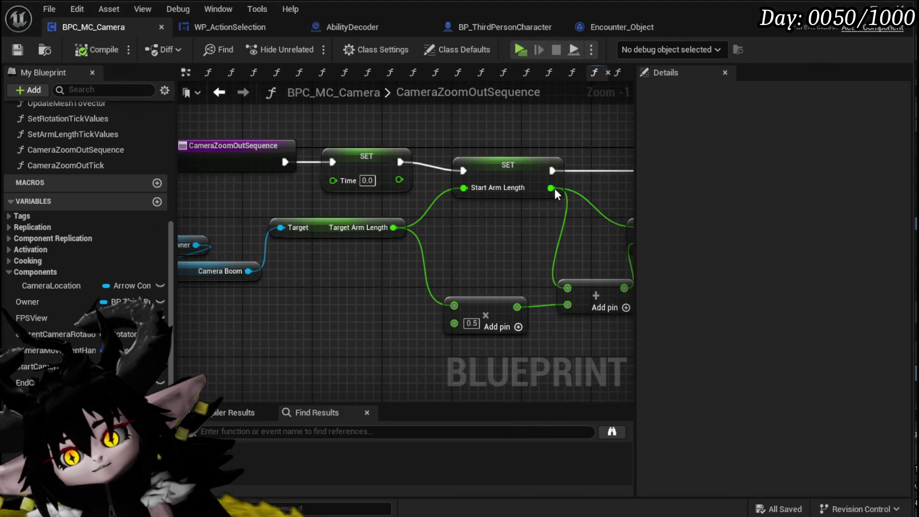
scroll(554, 188, down, 1)
scroll(318, 211, down, 1)
drag(445, 213, 317, 211)
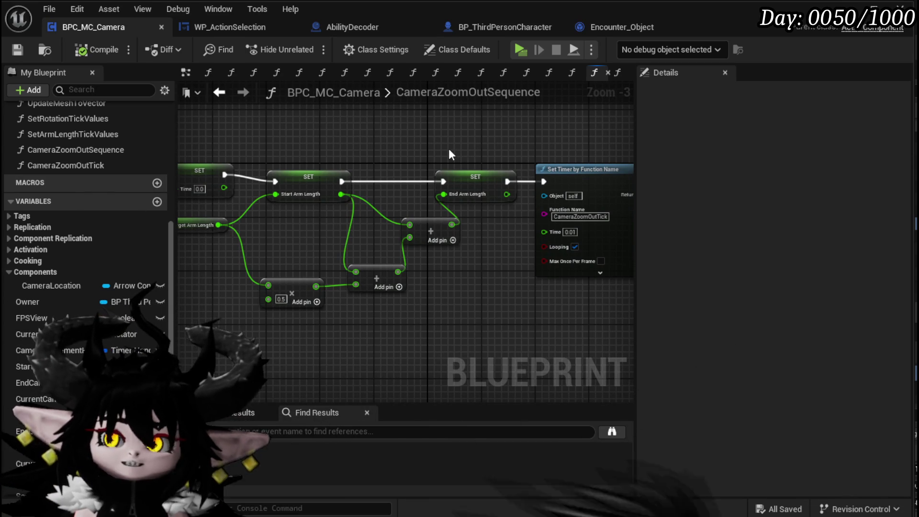
mouse_move(445, 152)
mouse_down()
mouse_move(248, 181)
mouse_move(375, 147)
mouse_move(603, 130)
mouse_up()
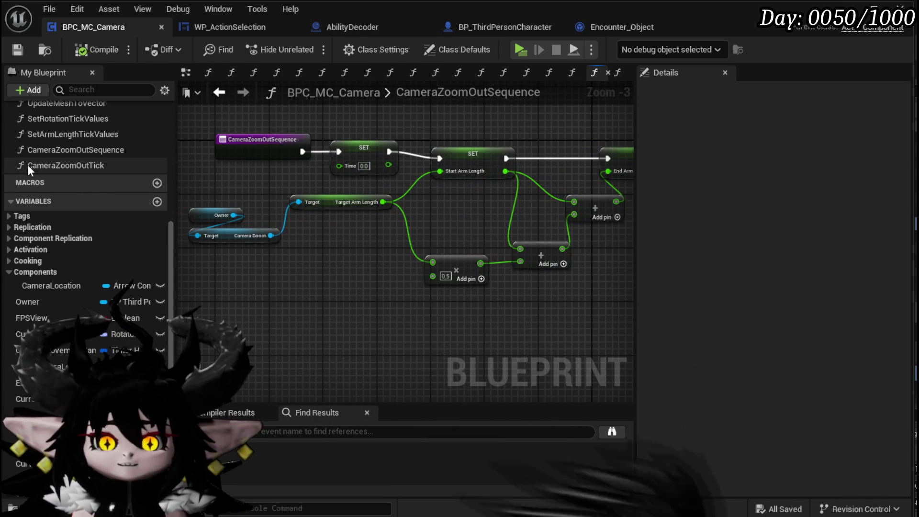
Review CameraZoomOutTick's arm-length Lerp and End Arm Length details, then save the camera component
double_click(70, 166)
drag(270, 223, 383, 210)
click(229, 265)
mouse_move(449, 286)
mouse_down()
mouse_move(326, 287)
mouse_move(334, 296)
mouse_move(420, 293)
mouse_move(258, 289)
mouse_up()
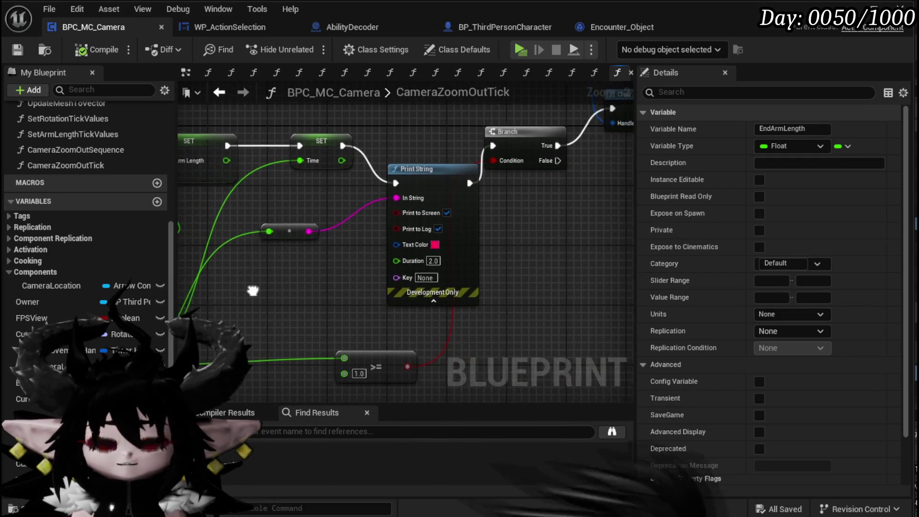
drag(192, 287, 479, 297)
click(18, 49)
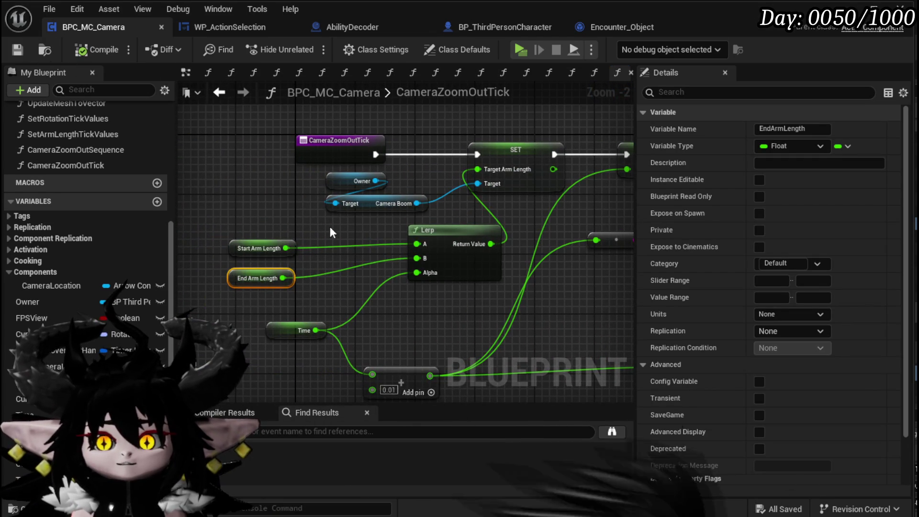
drag(331, 224, 369, 186)
click(500, 30)
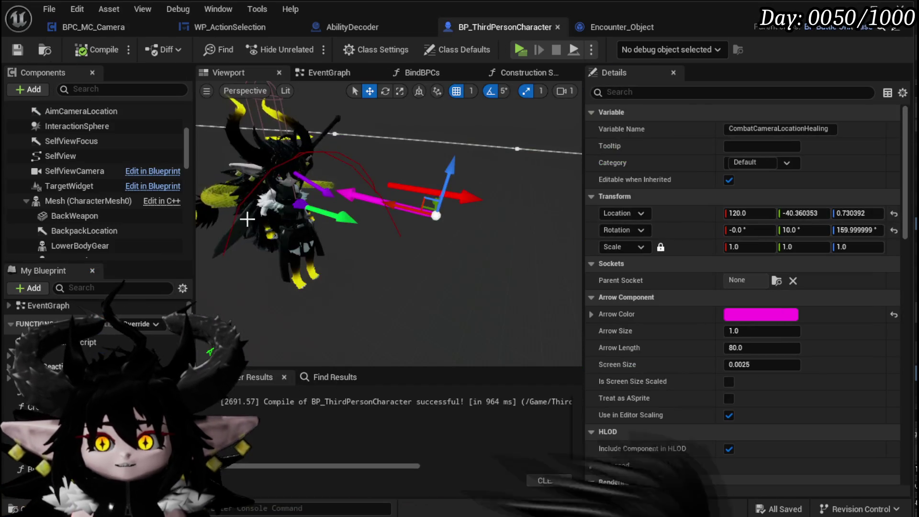
Check the CameraBoom component's arm length settings in Details and save BP_ThirdPersonCharacter
scroll(76, 211, up, 5)
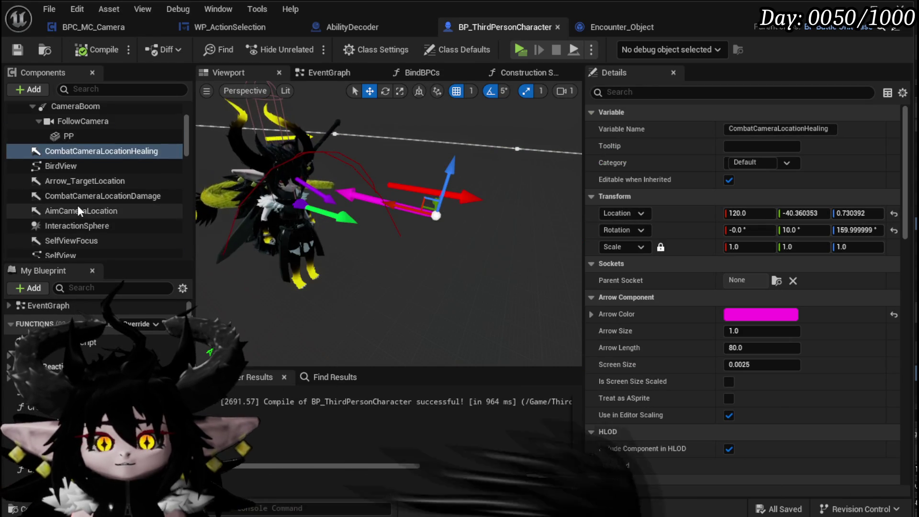
click(80, 186)
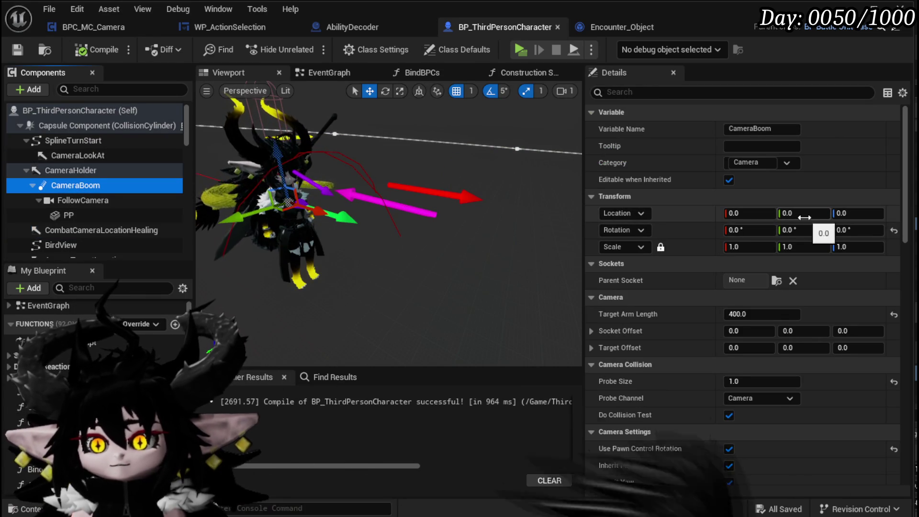
scroll(804, 220, down, 10)
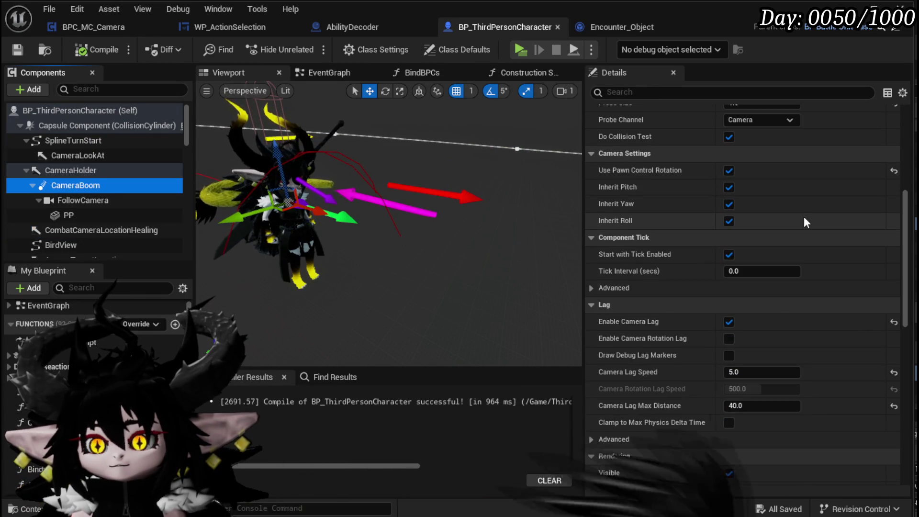
scroll(803, 221, down, 5)
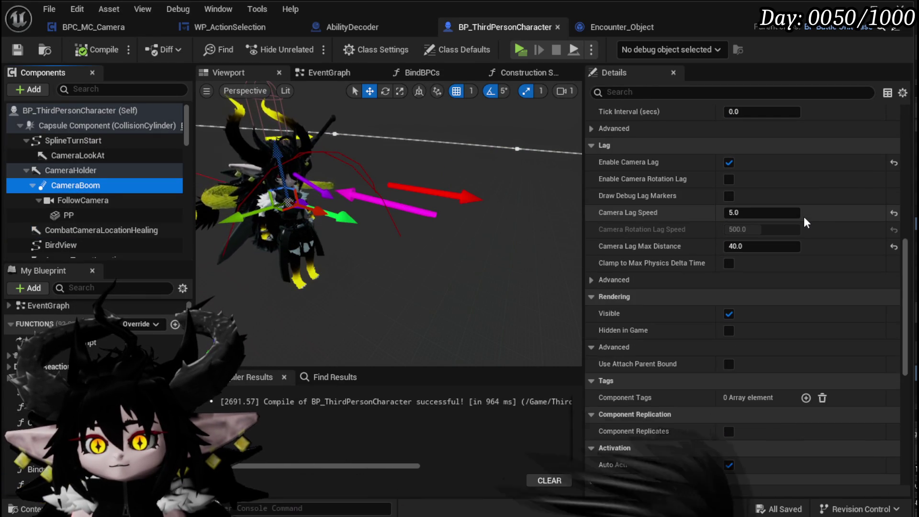
scroll(802, 216, down, 10)
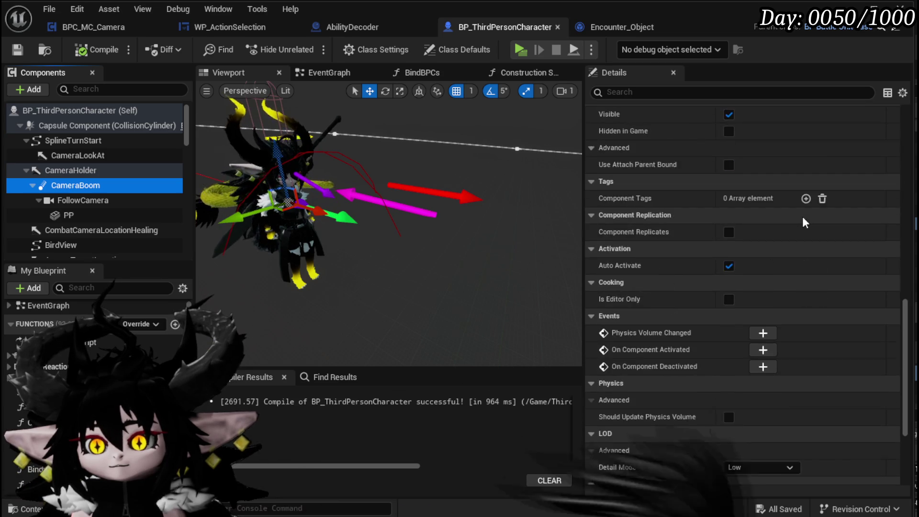
scroll(801, 216, up, 15)
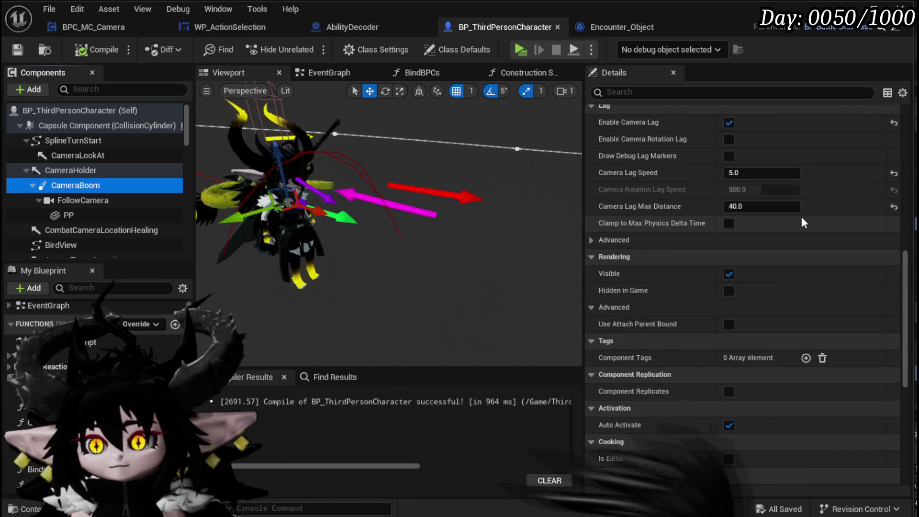
scroll(801, 216, up, 5)
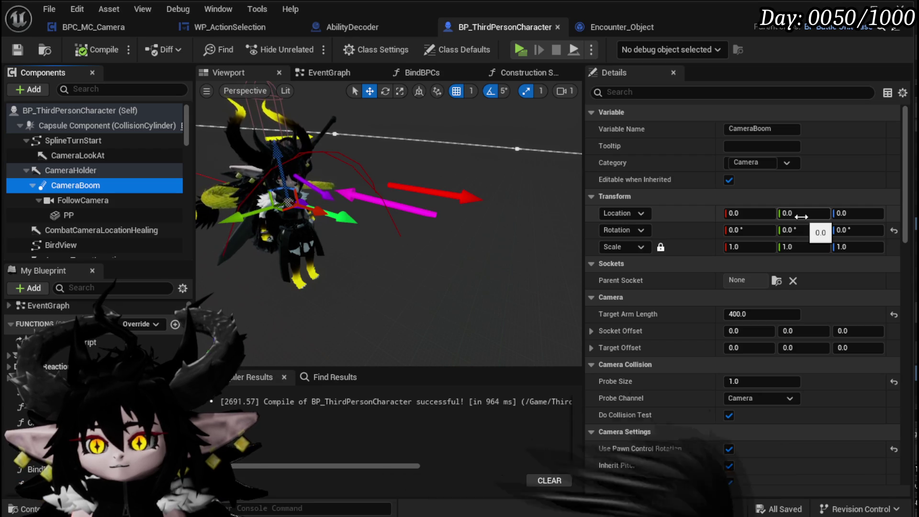
scroll(801, 216, down, 5)
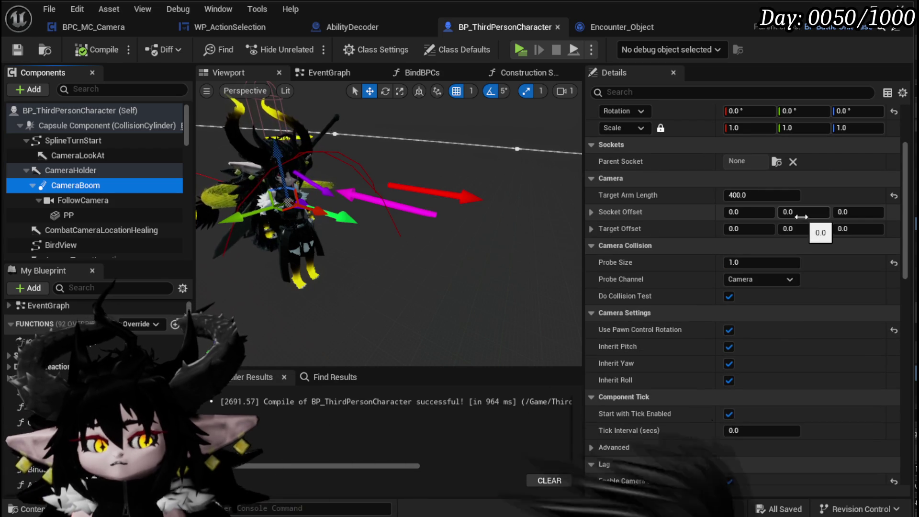
key(ctrl+s)
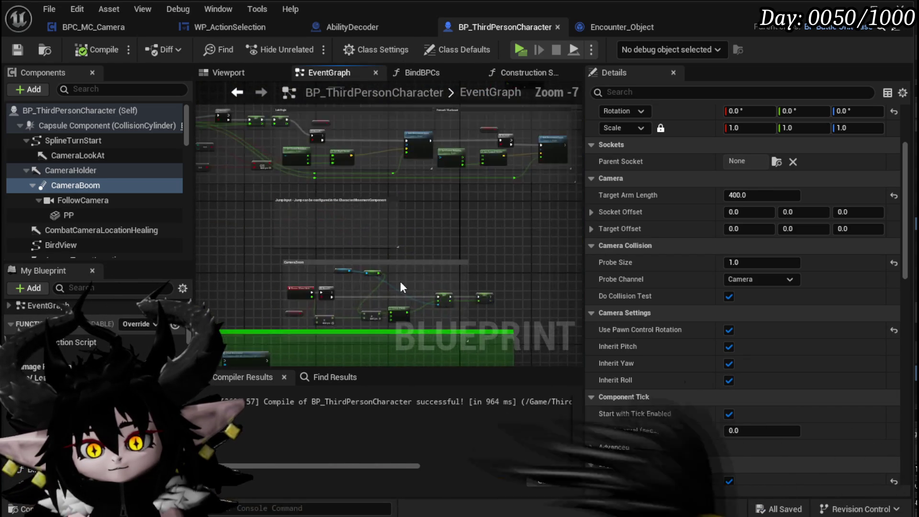
Review the mouse-wheel zoom Clamp (Float) and Target Arm Length nodes in the EventGraph
scroll(400, 281, up, 10)
mouse_move(433, 240)
mouse_down()
mouse_move(302, 236)
mouse_move(401, 257)
mouse_move(307, 257)
mouse_move(298, 281)
mouse_up()
drag(355, 276, 268, 282)
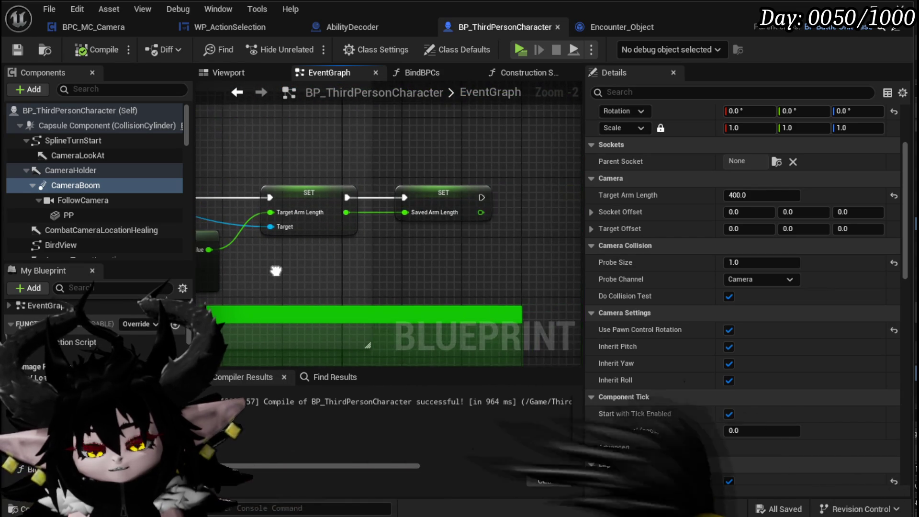
drag(326, 269, 395, 285)
scroll(391, 282, down, 3)
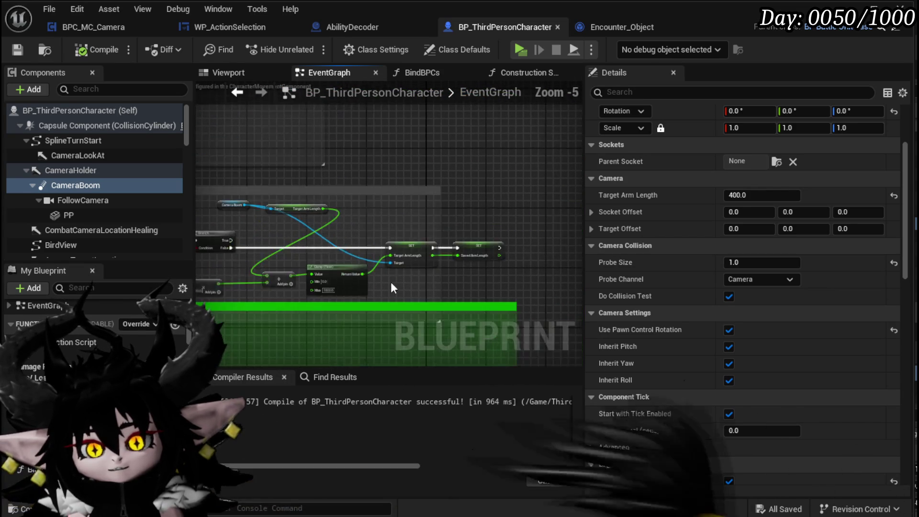
scroll(381, 220, up, 3)
drag(403, 192, 350, 221)
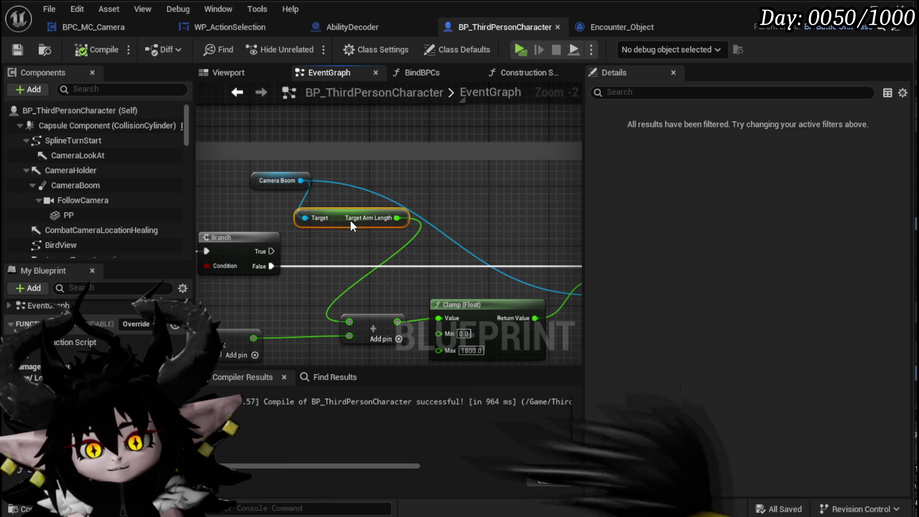
scroll(325, 285, down, 2)
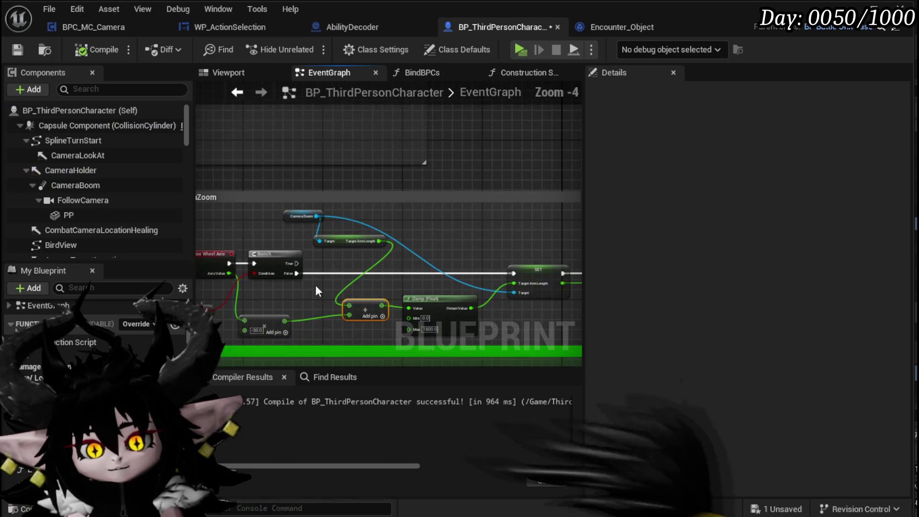
scroll(318, 280, down, 2)
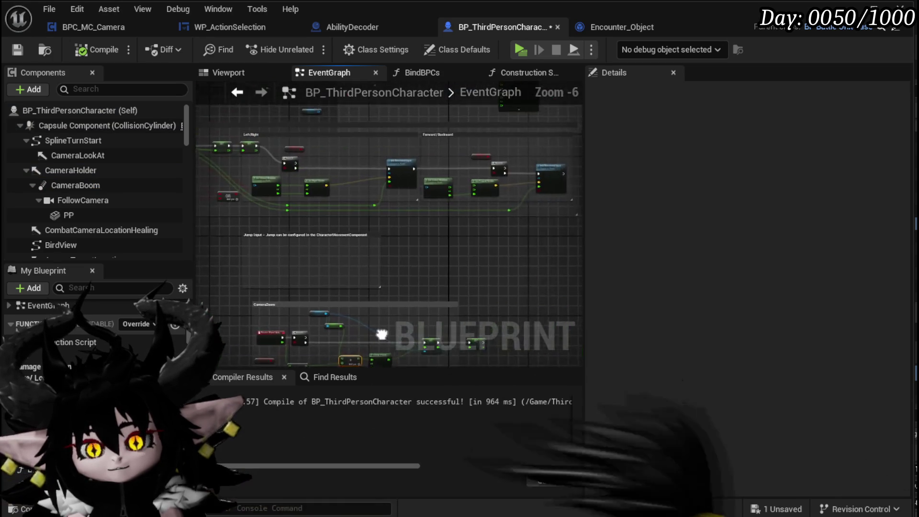
drag(444, 219, 471, 210)
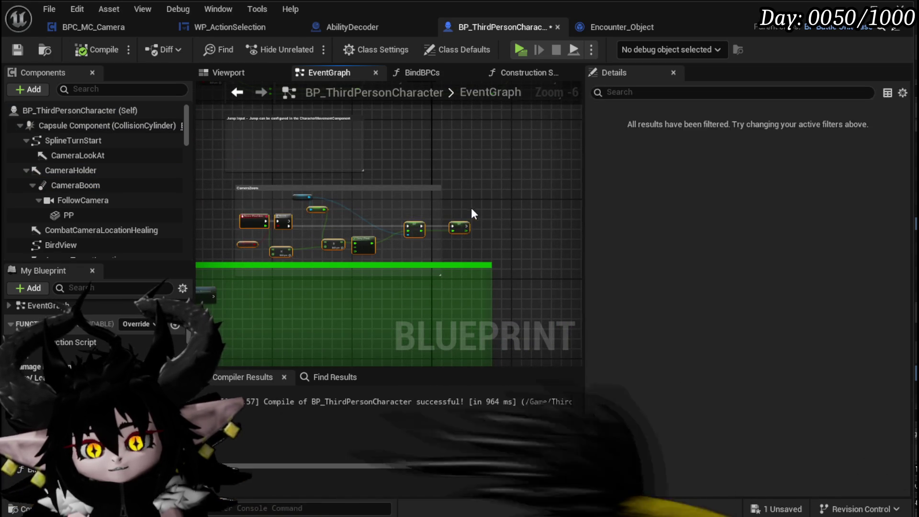
scroll(470, 211, up, 4)
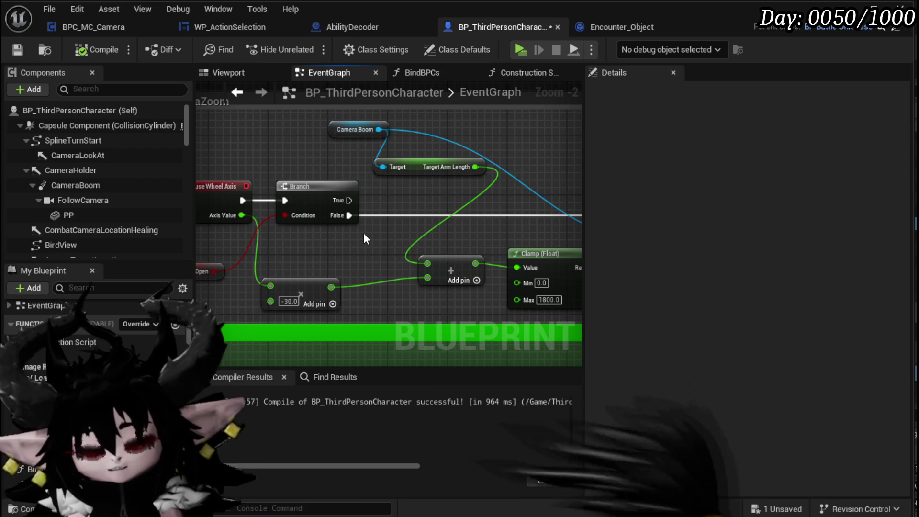
Save the character blueprint and return to BPC_MC_Camera's CameraZoomOutTick graph
click(23, 46)
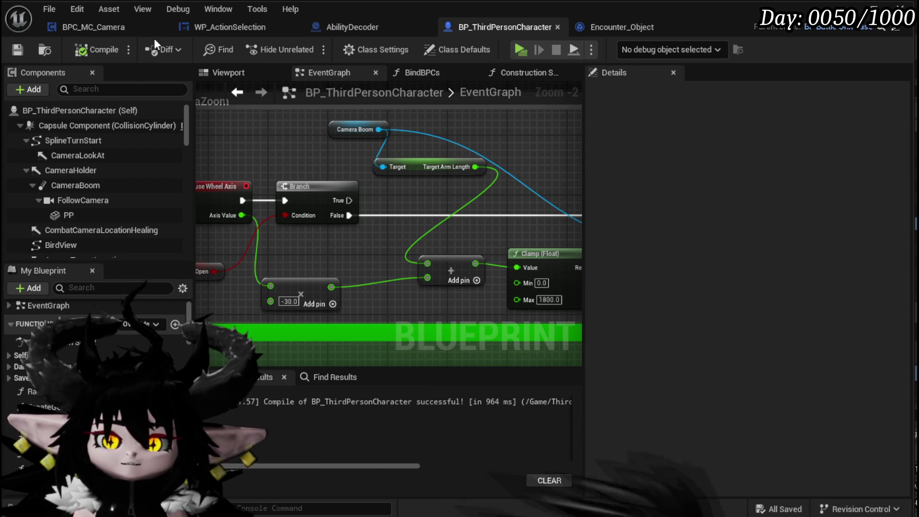
click(121, 28)
drag(531, 213, 327, 199)
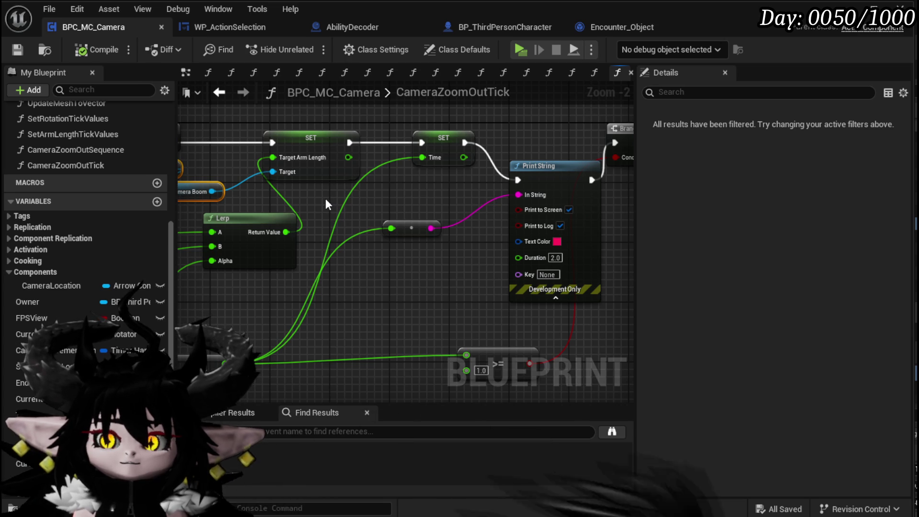
drag(326, 199, 521, 185)
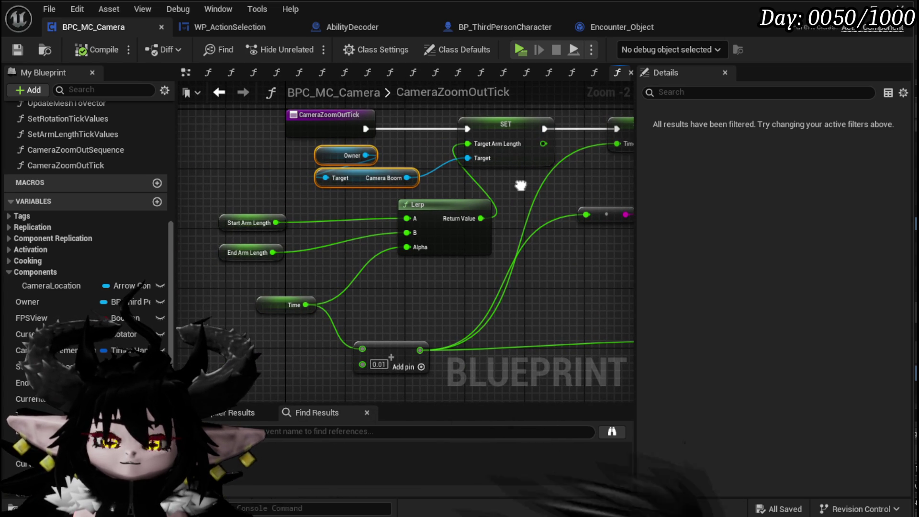
mouse_move(521, 185)
mouse_down()
mouse_move(276, 188)
mouse_move(513, 200)
mouse_up()
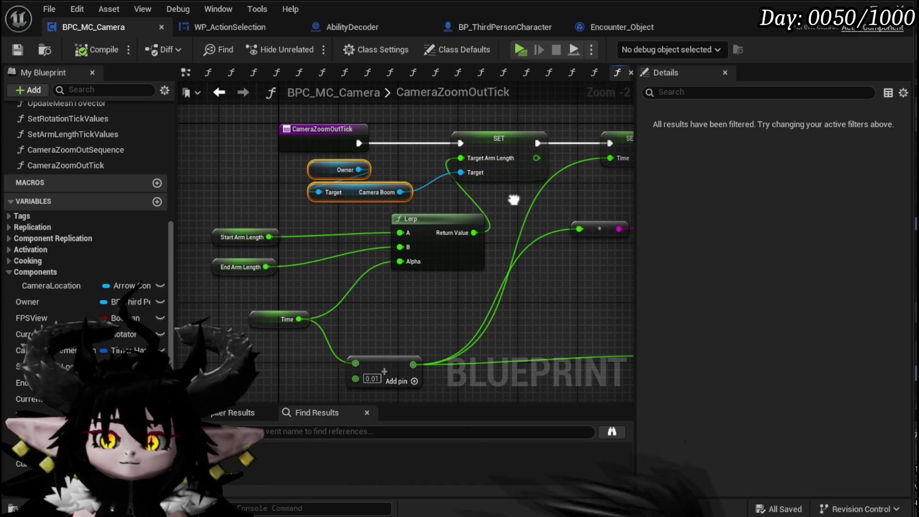
mouse_move(513, 200)
mouse_down()
mouse_move(284, 225)
mouse_move(501, 219)
mouse_up()
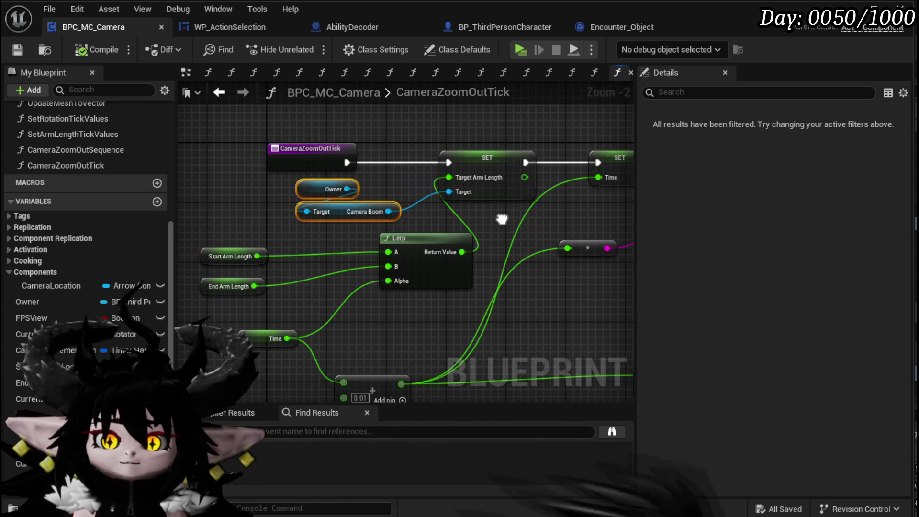
scroll(124, 182, up, 5)
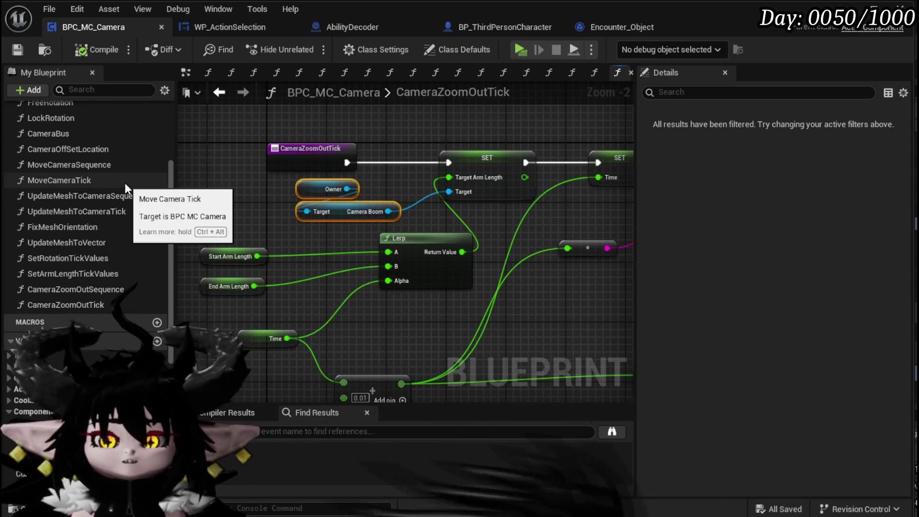
scroll(125, 182, up, 3)
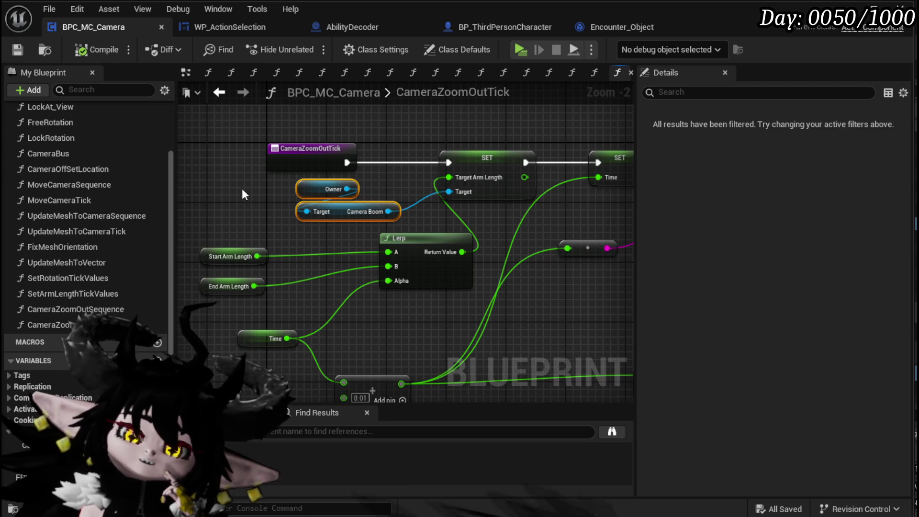
scroll(130, 193, up, 1)
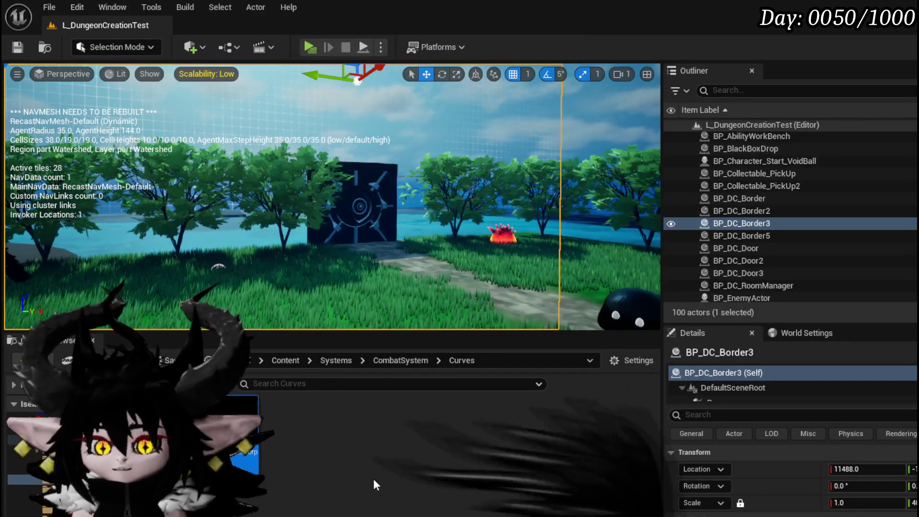
Create a new CurveFloat asset in the Curves folder via a 'cur' search in the Content Browser
right_click(303, 414)
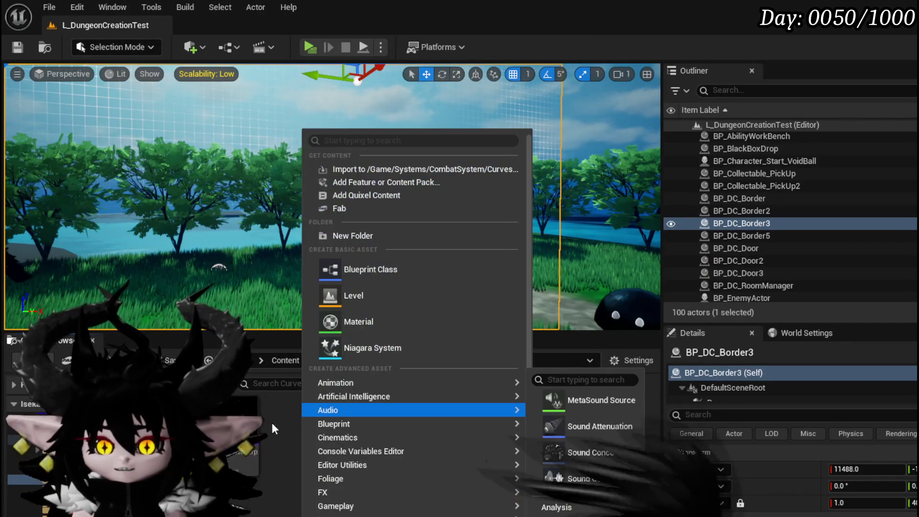
mouse_move(371, 394)
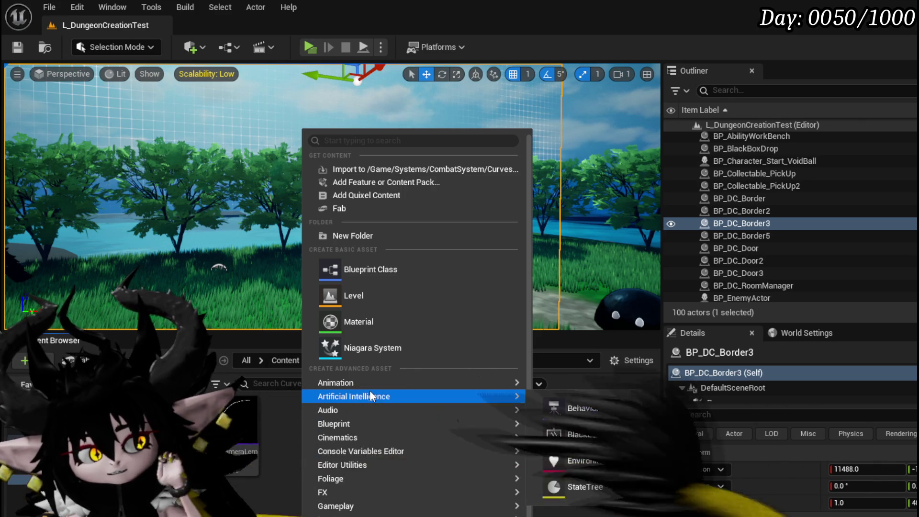
mouse_move(344, 478)
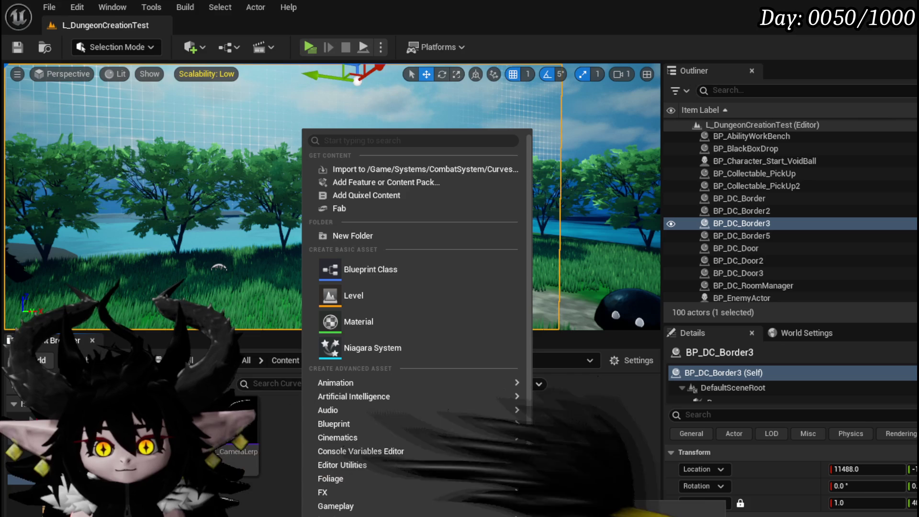
scroll(344, 450, down, 2)
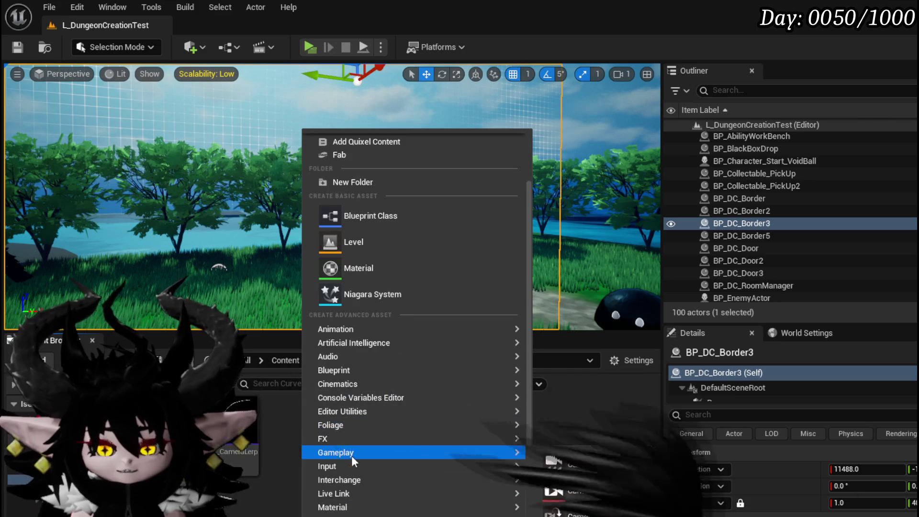
scroll(382, 197, up, 2)
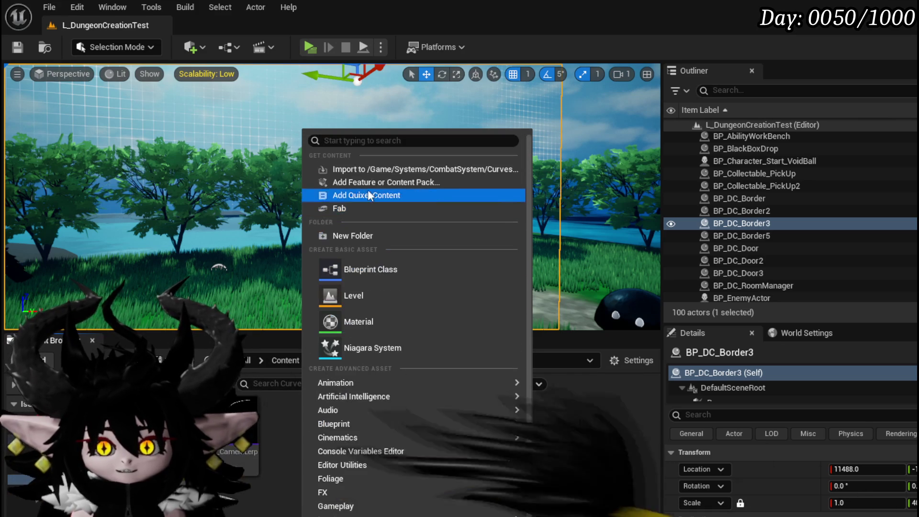
text(cur)
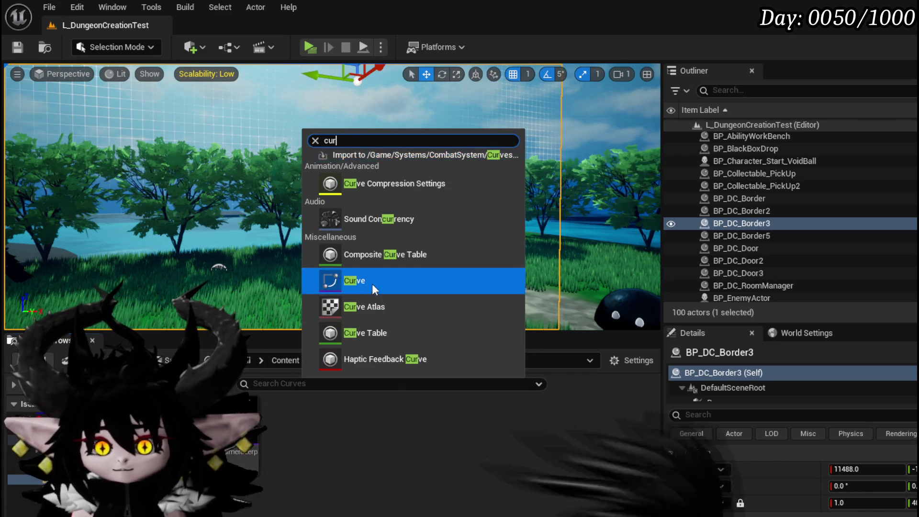
click(372, 285)
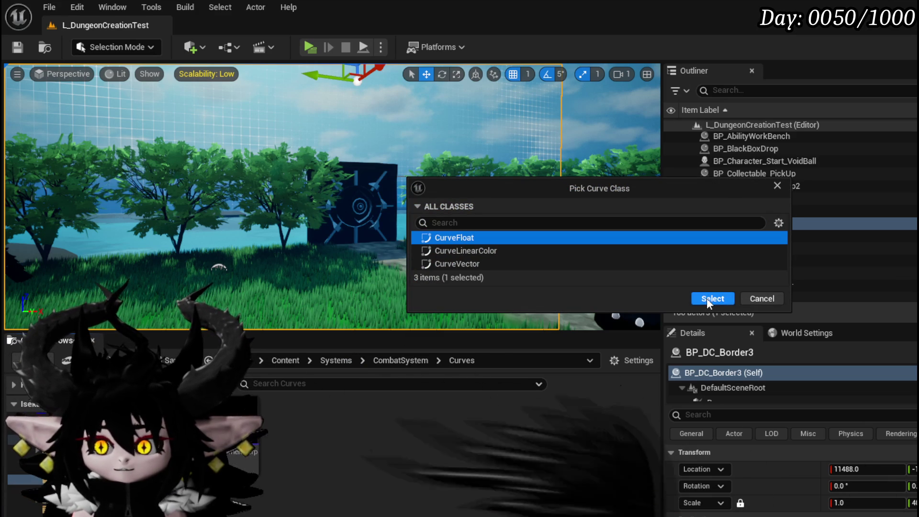
click(712, 298)
Name the curve C_CameraZoom, save it, and open it in the curve editor
text(C)
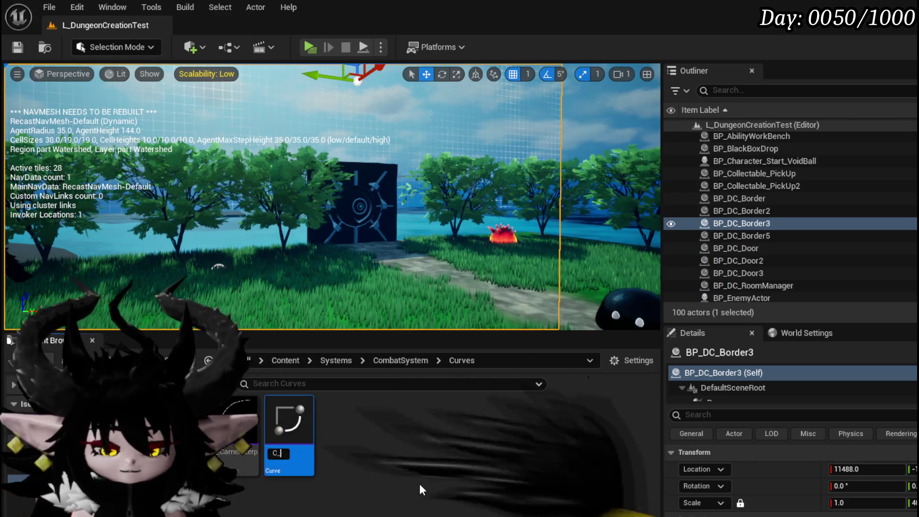
text(_Camera)
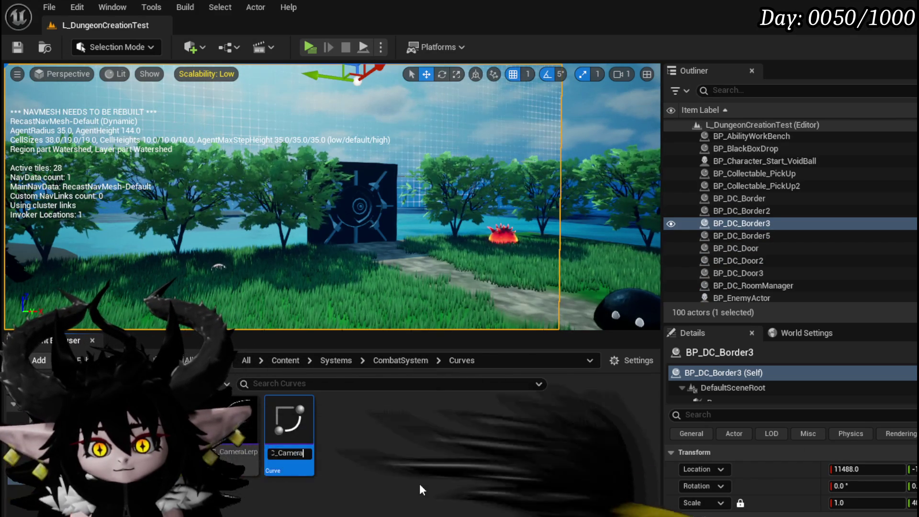
text(Zoom)
key(Return)
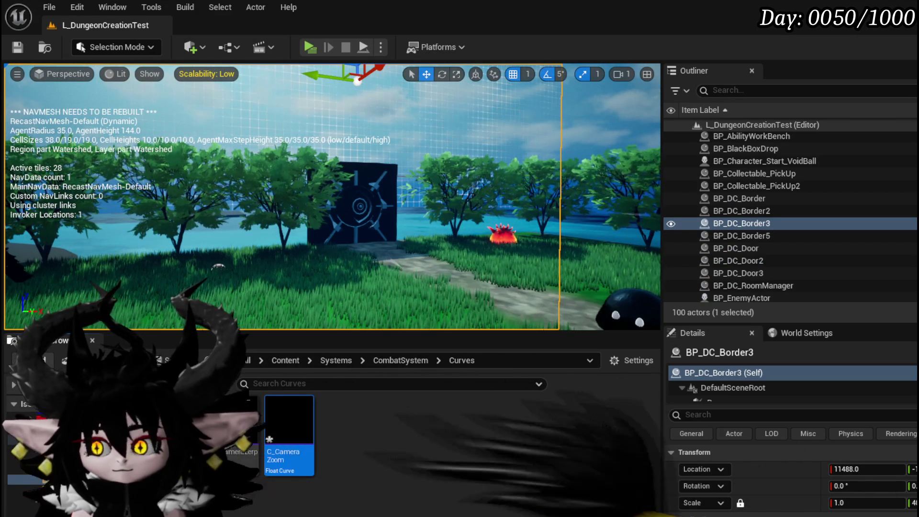
key(ctrl+shift+s)
click(686, 471)
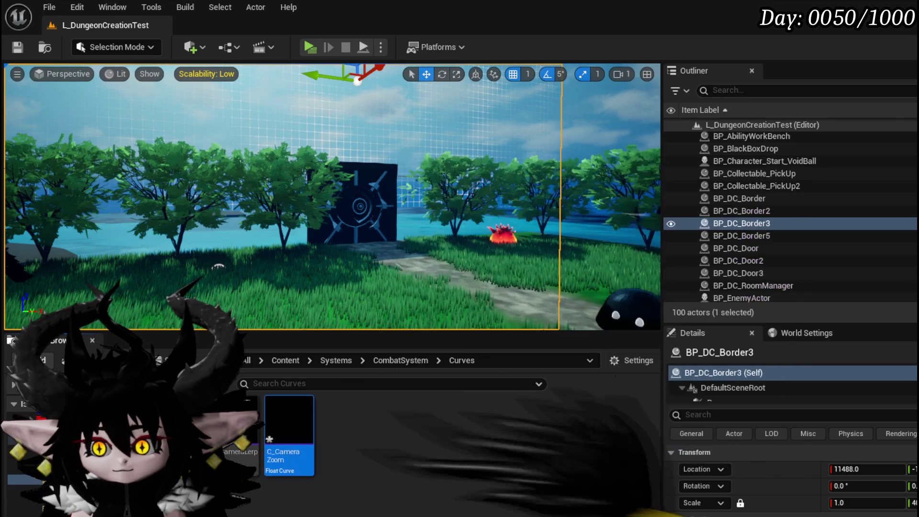
double_click(292, 428)
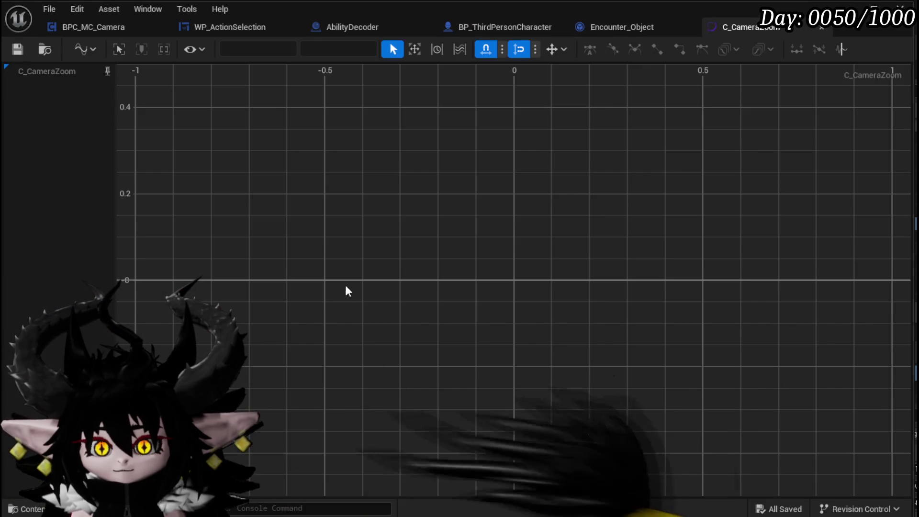
Add curve keys at time -1 (value 0) and -0.5, set a key value of 1.0, and frame all keys
right_click(137, 281)
click(167, 320)
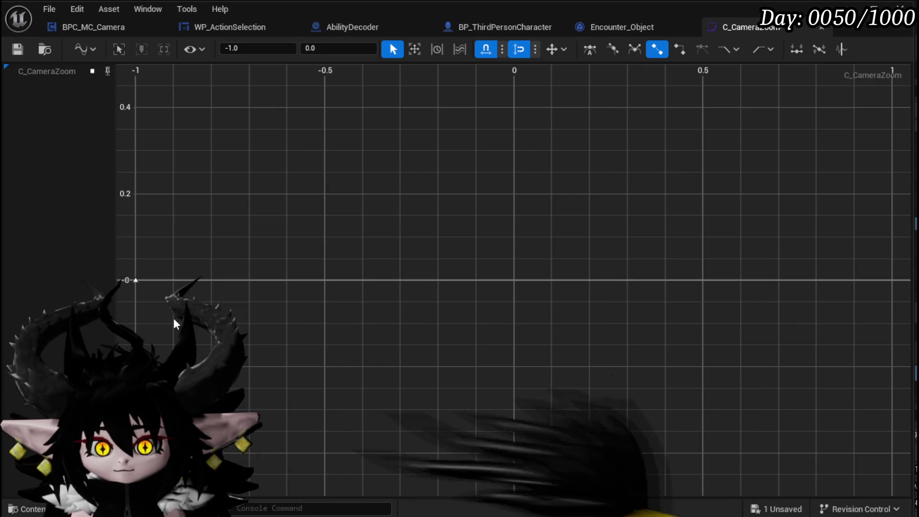
right_click(349, 277)
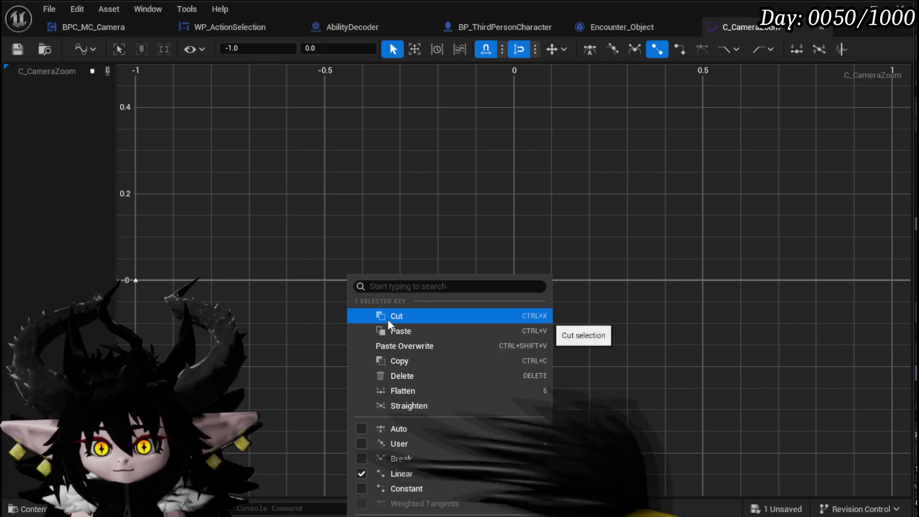
click(343, 250)
right_click(343, 251)
click(391, 282)
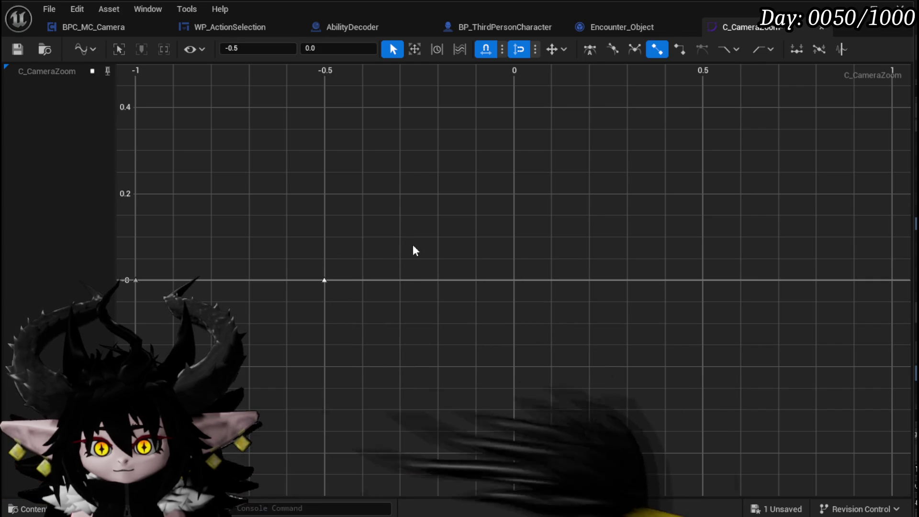
click(271, 48)
click(320, 49)
text(1.0)
key(Return)
scroll(380, 196, down, 2)
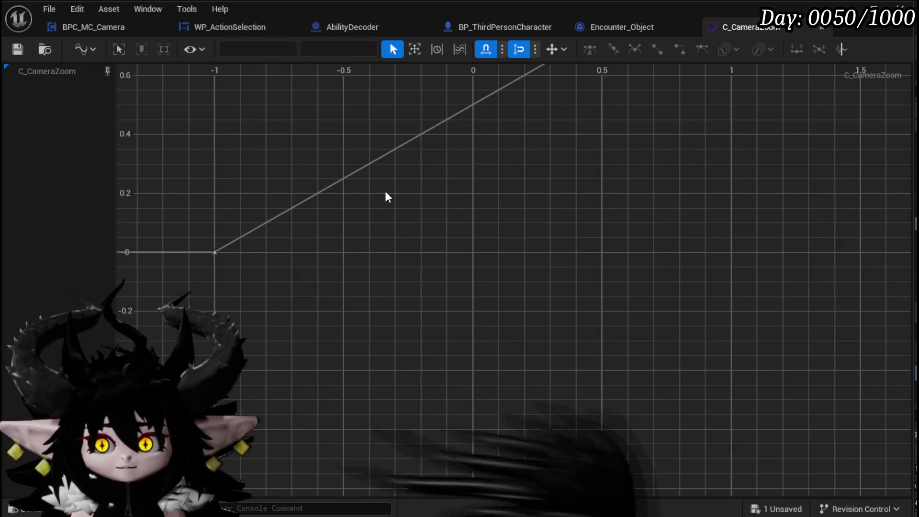
key(f)
scroll(385, 191, down, 1)
Add a dip key below zero and an overshoot peak key at 0.5, 1.2
right_click(430, 293)
click(475, 331)
mouse_move(429, 291)
mouse_down()
mouse_move(325, 437)
mouse_move(342, 492)
mouse_up()
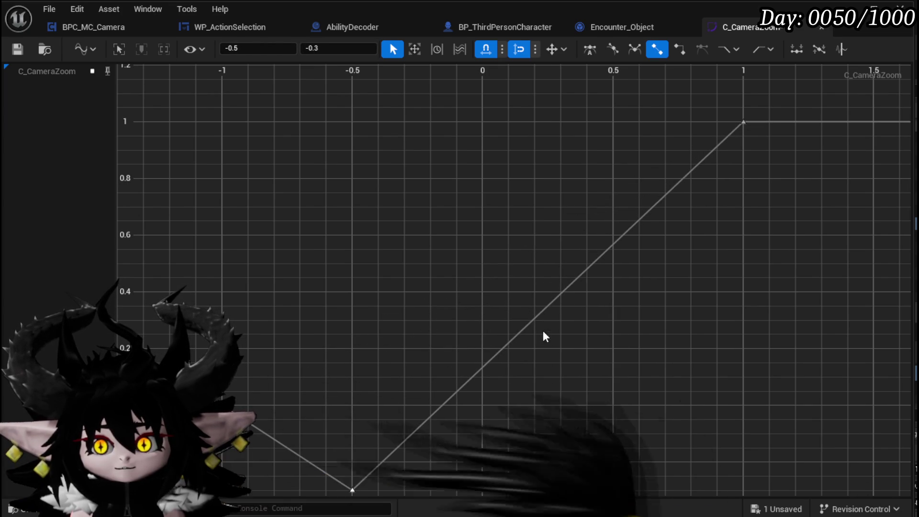
right_click(532, 318)
mouse_move(567, 398)
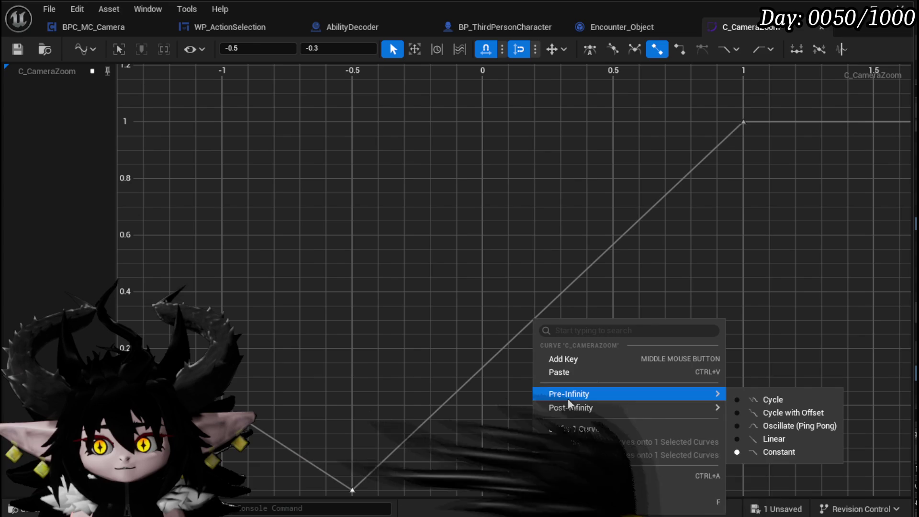
click(568, 359)
mouse_move(587, 122)
mouse_down()
mouse_move(593, 88)
mouse_move(619, 67)
mouse_up()
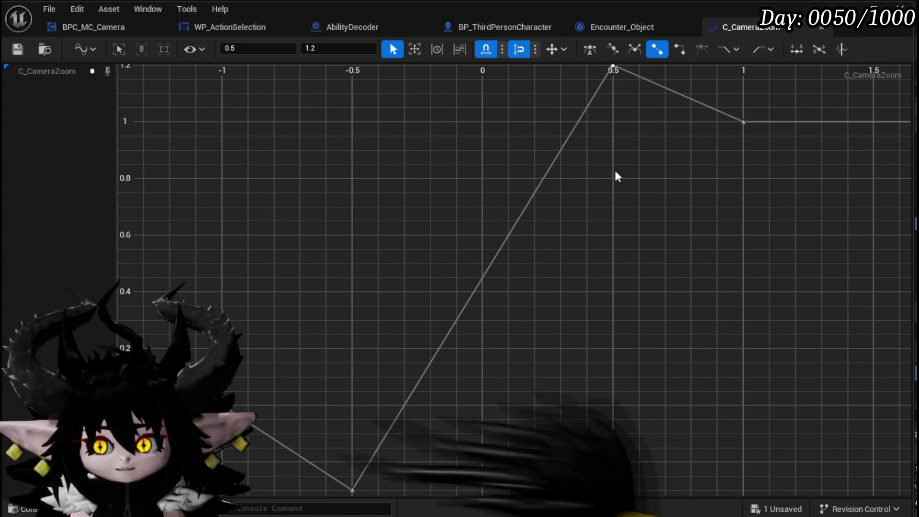
scroll(553, 235, down, 3)
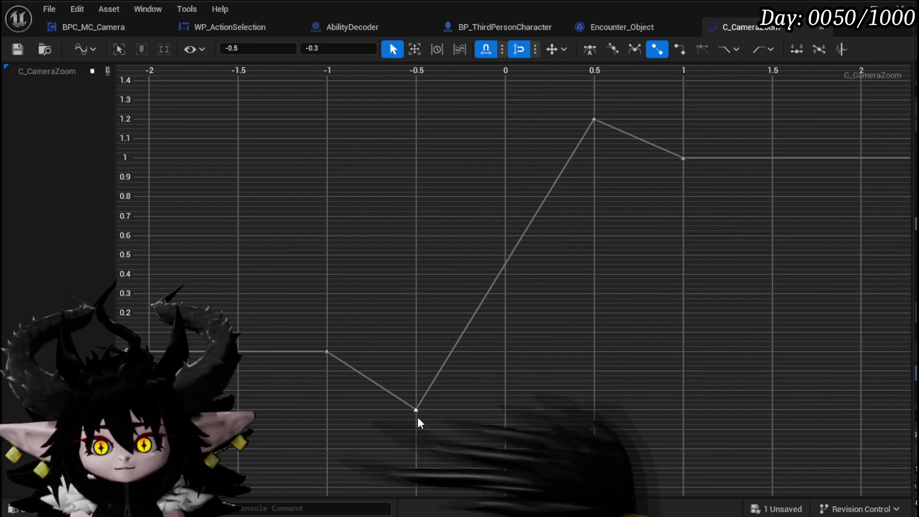
Give the dip and peak keys smooth auto tangents, then save the curve
right_click(415, 410)
click(508, 217)
drag(484, 201, 603, 112)
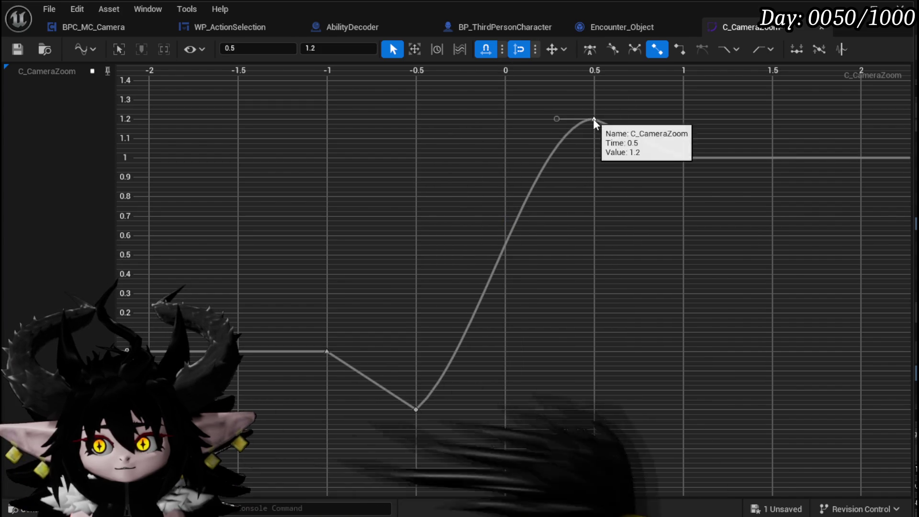
right_click(593, 119)
click(632, 273)
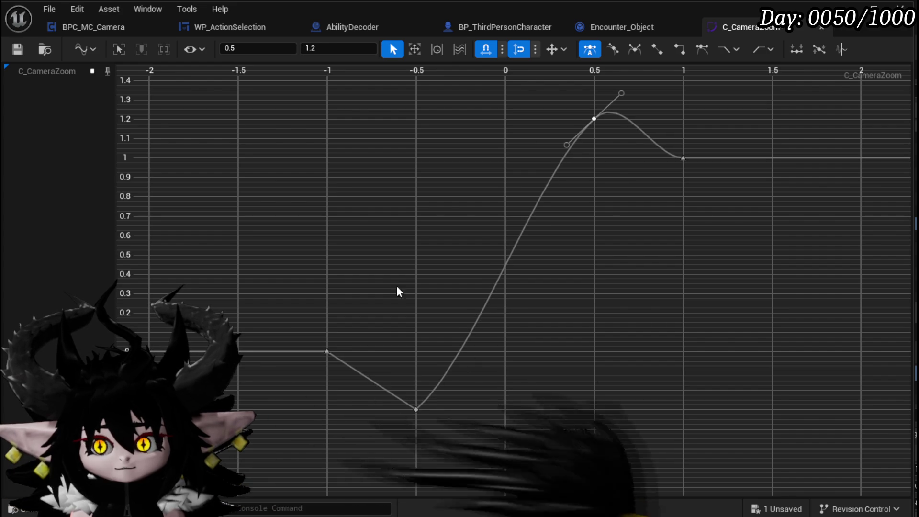
click(19, 49)
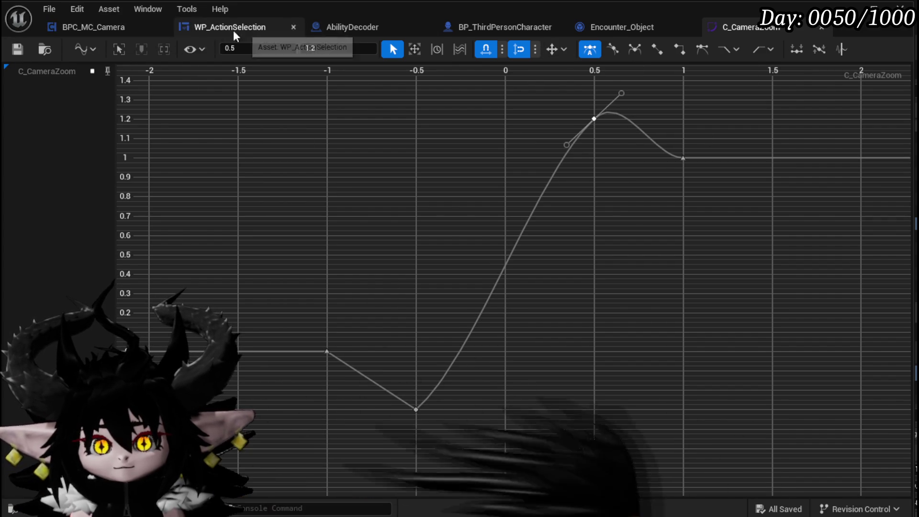
click(98, 30)
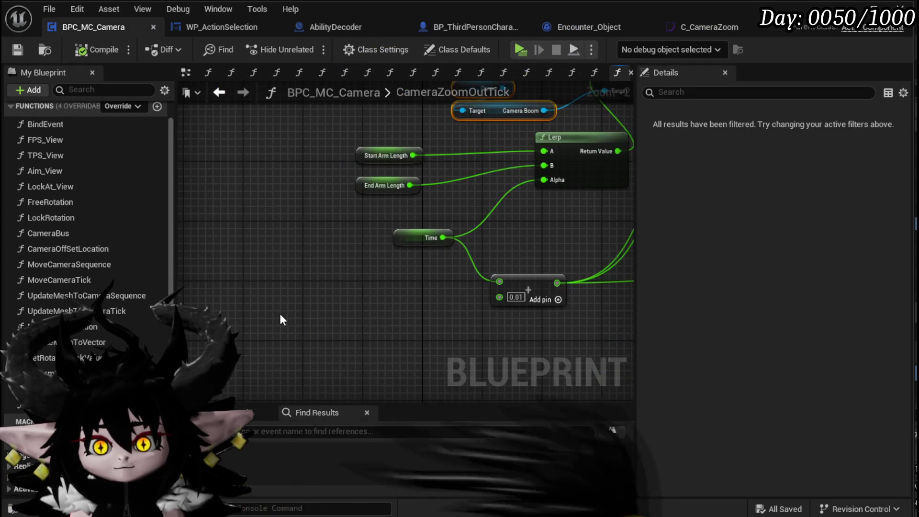
Add a new variable named Curve_Zoom, then abandon the 'Curve Ass' type search
right_click(284, 303)
click(197, 278)
scroll(144, 287, down, 5)
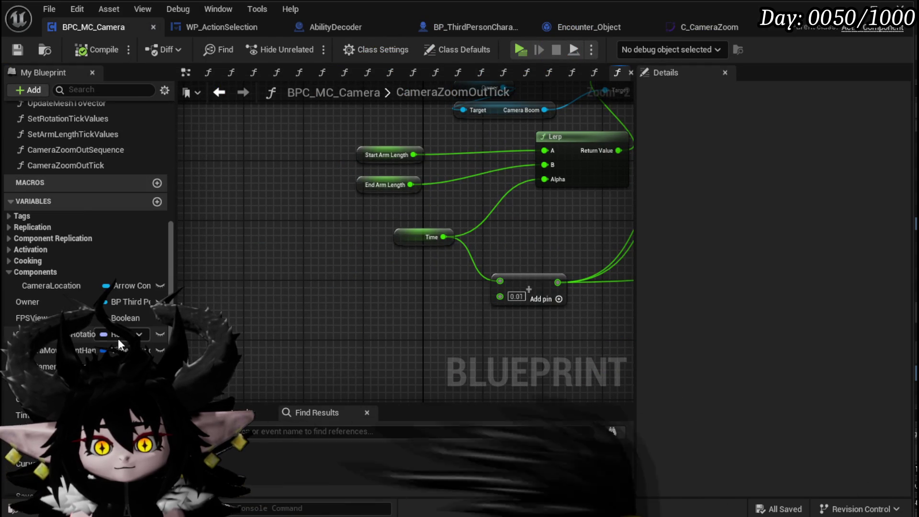
click(156, 202)
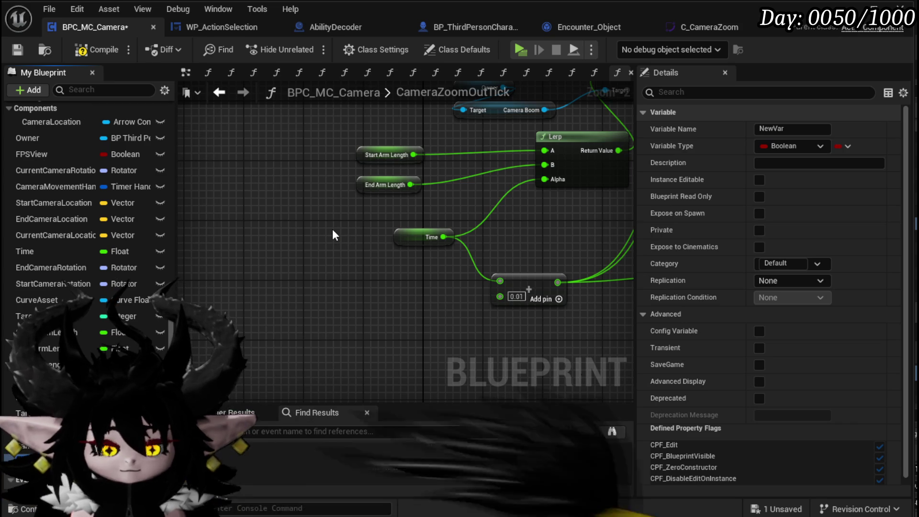
text(ZZ)
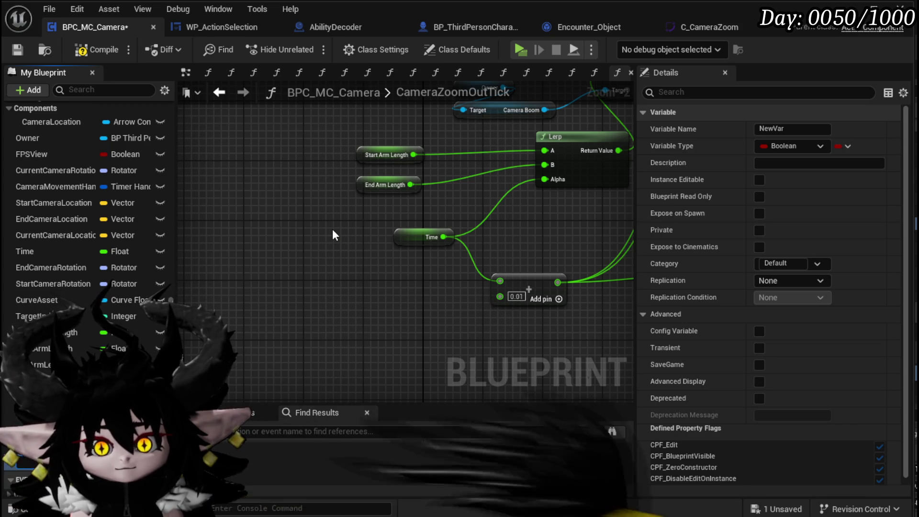
key(BackSpace)
text(C)
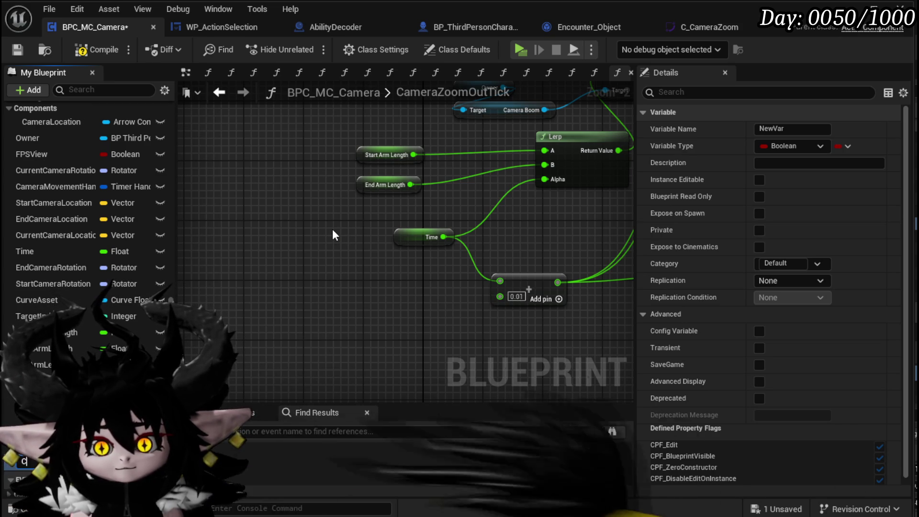
text(urve_Zoom)
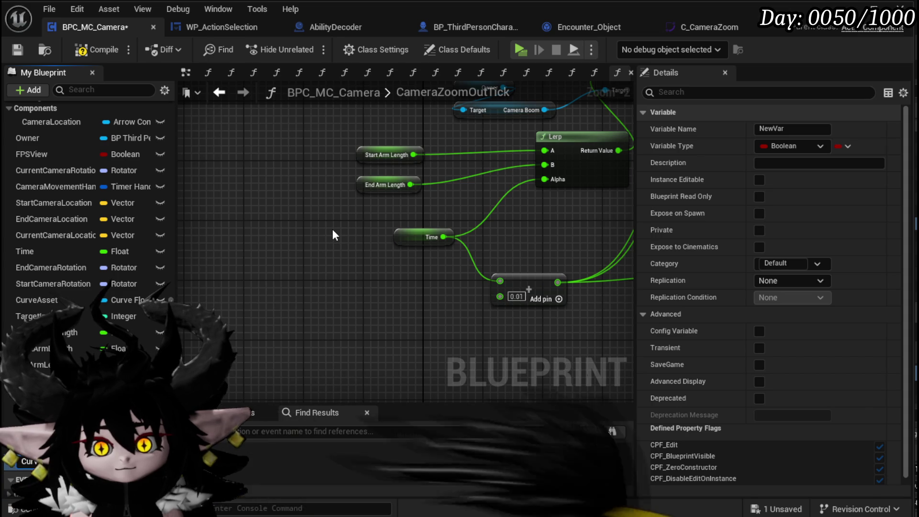
key(Return)
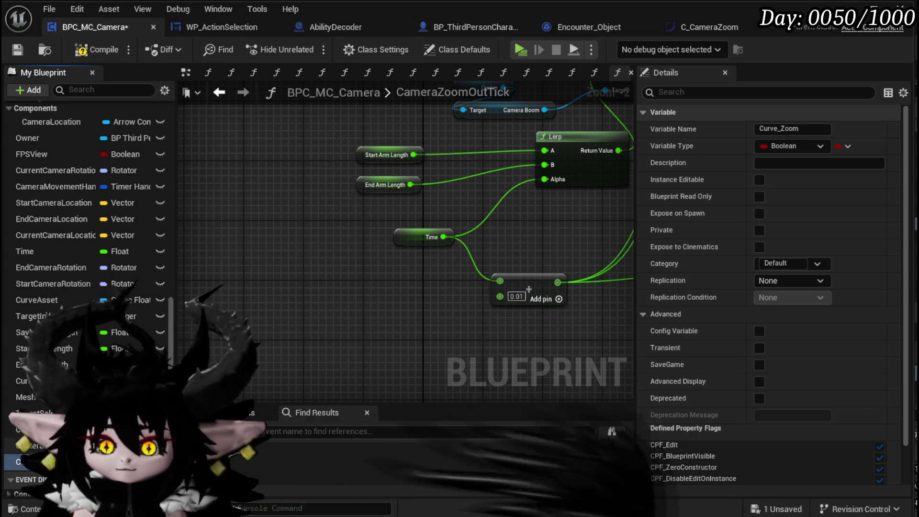
click(122, 458)
text(Curve)
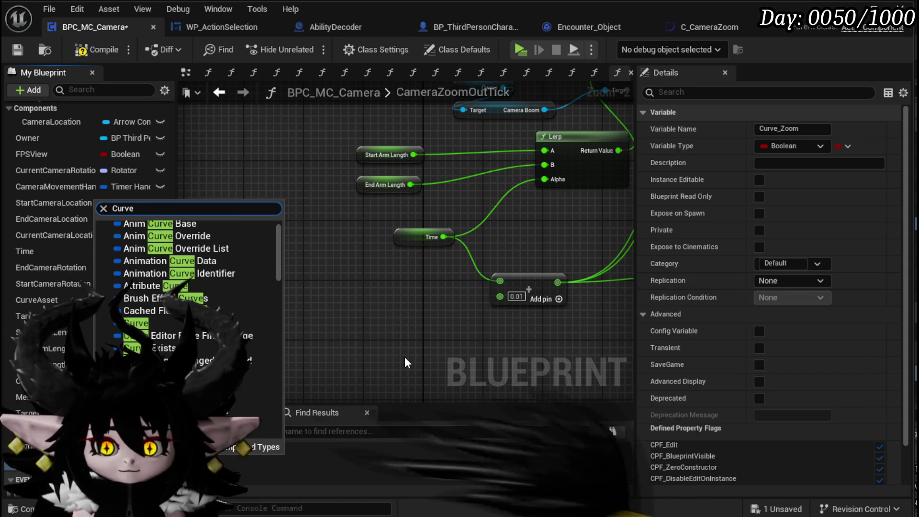
text( Ass)
key(BackSpace)
key(BackSpace)
key(BackSpace)
key(Escape)
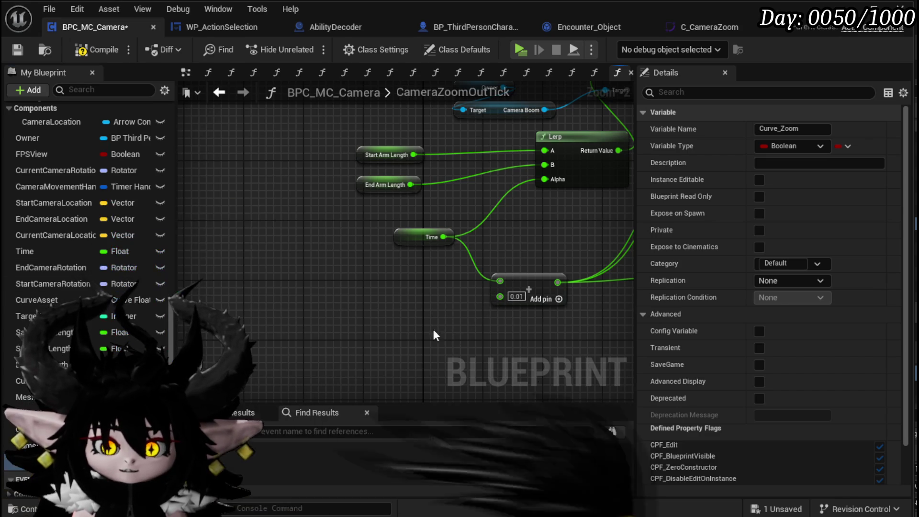
Make CurveAsset a Curve Float reference defaulting to C_CameraZoom and drop a getter into CameraZoomOutTick
click(45, 301)
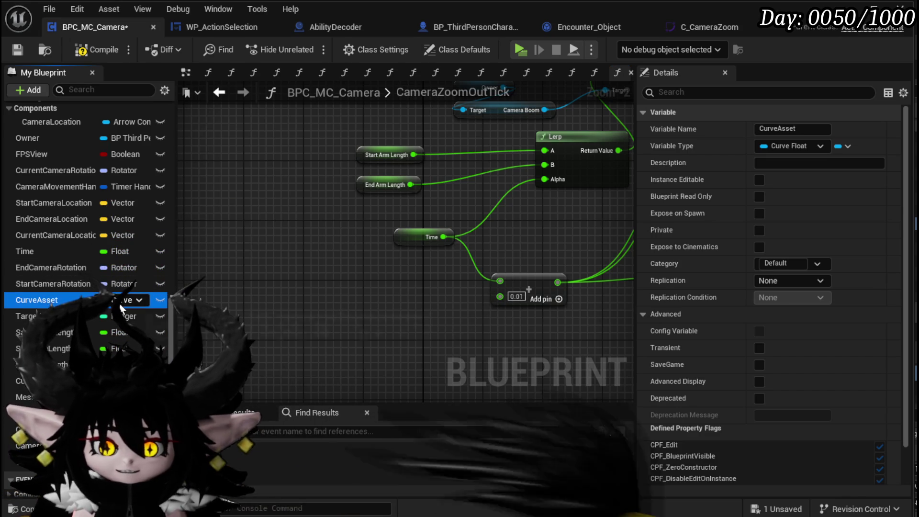
click(130, 300)
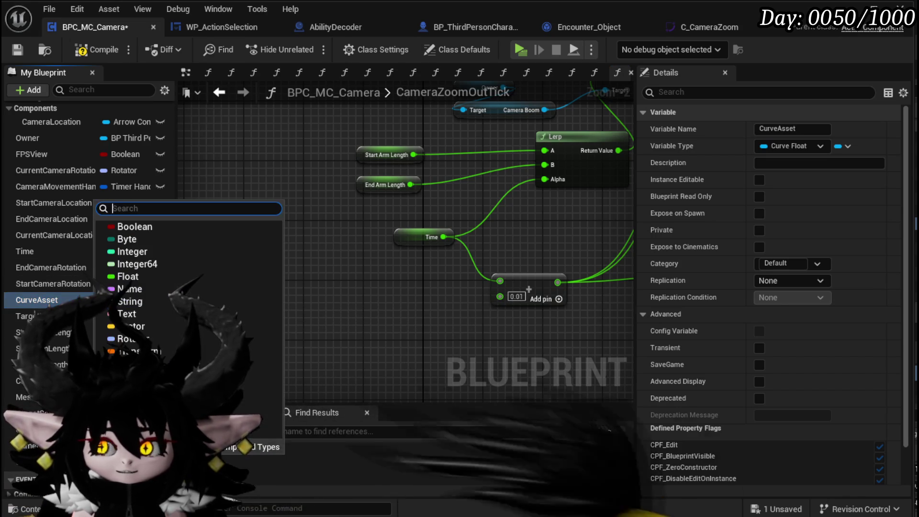
text(curve )
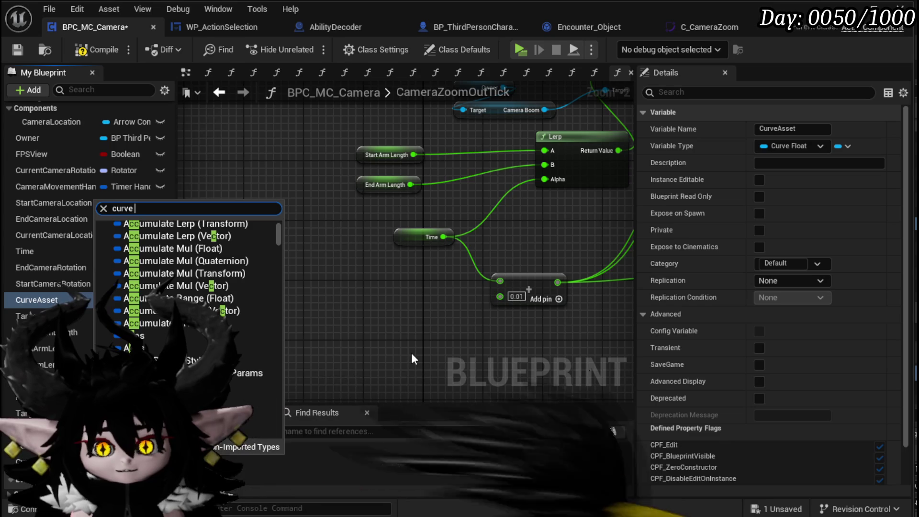
text(float)
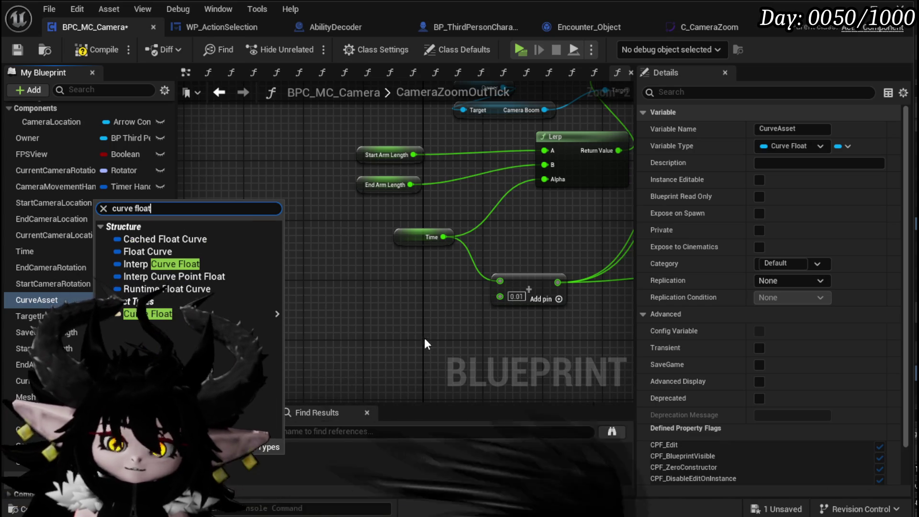
mouse_move(268, 313)
click(308, 316)
scroll(764, 294, down, 3)
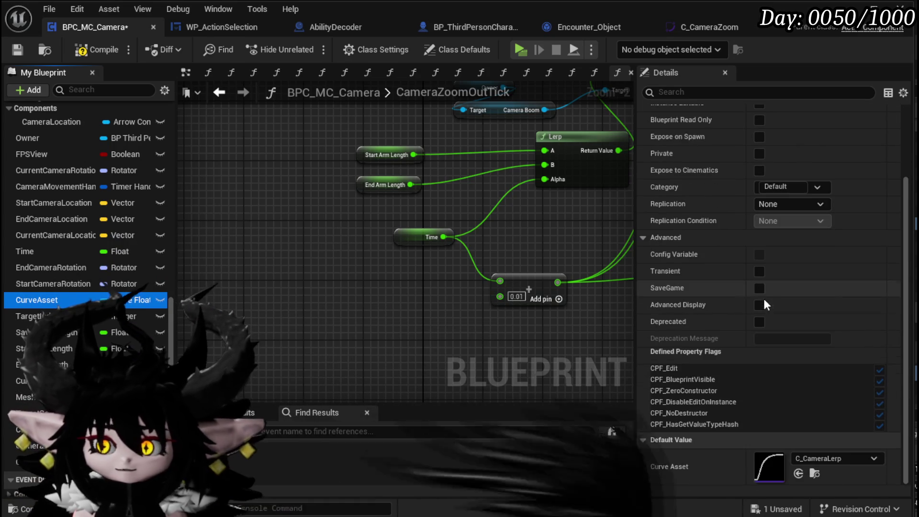
click(831, 457)
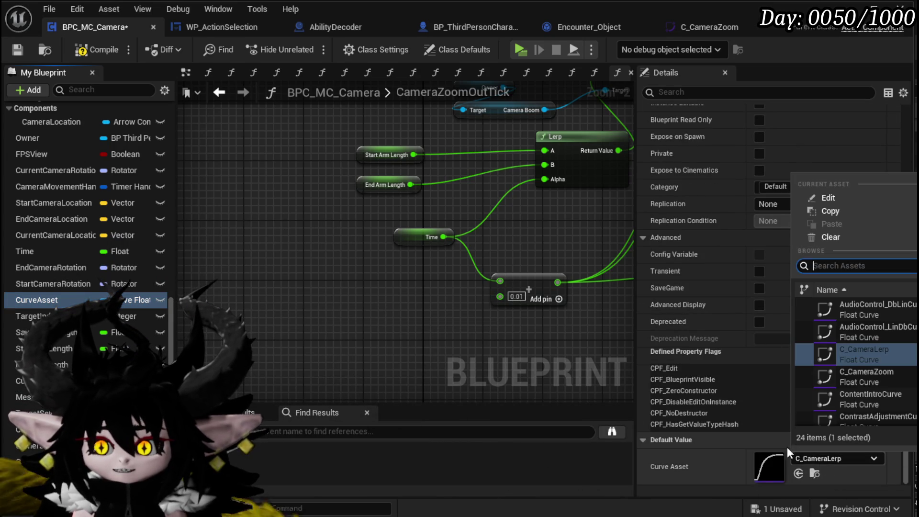
click(871, 376)
drag(314, 323, 386, 328)
click(336, 345)
Add a Get Float Value node for the curve via the 'floa' node search
text(T)
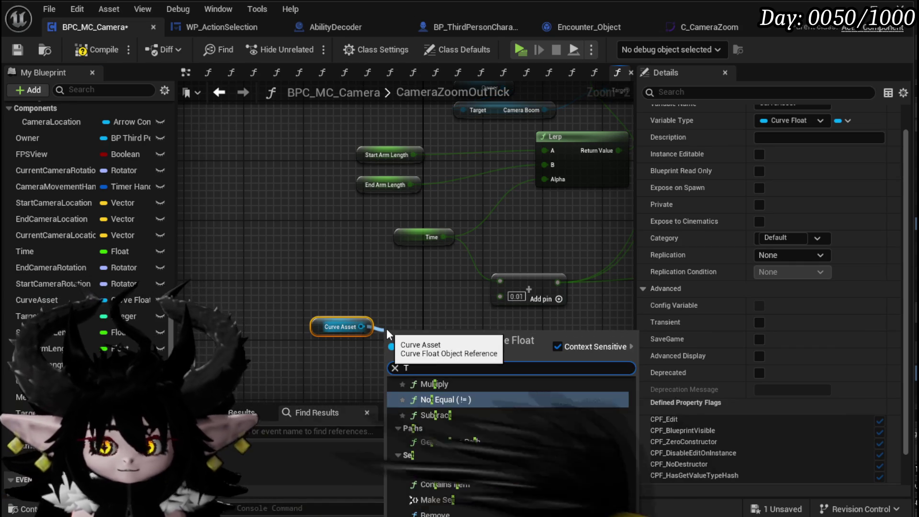
key(BackSpace)
text(floa)
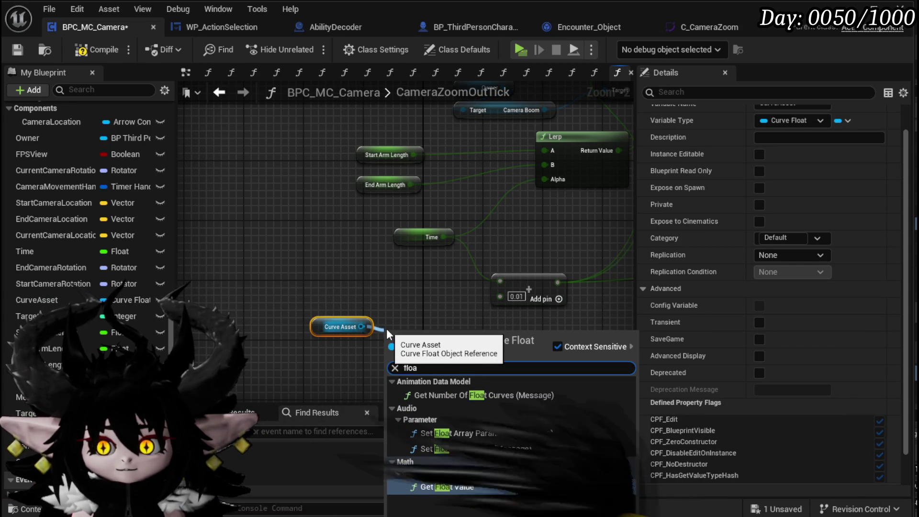
click(438, 486)
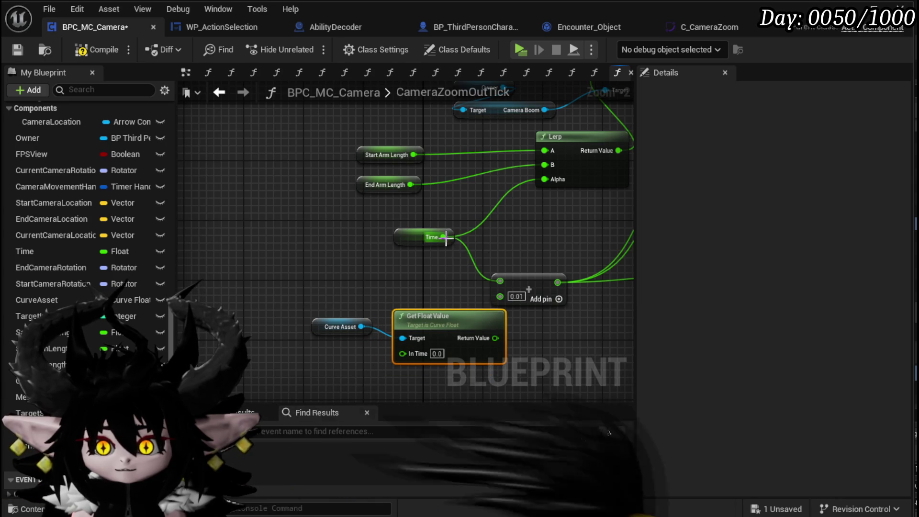
Arrange the Time, Curve Asset, Get Float Value and arm-length nodes beside the Lerp, then save BPC_MC_Camera
mouse_move(421, 238)
mouse_down()
mouse_move(340, 245)
mouse_move(378, 254)
mouse_move(402, 343)
mouse_up()
drag(453, 226, 369, 272)
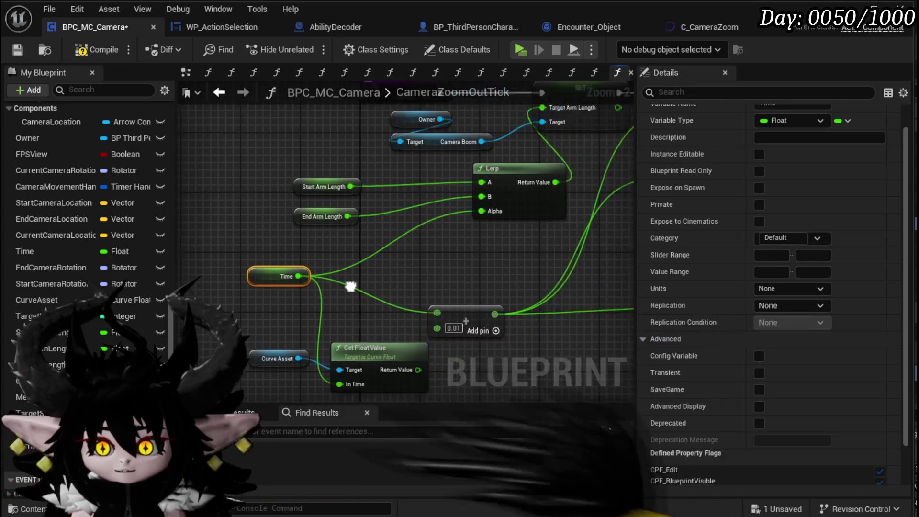
mouse_move(397, 375)
mouse_down()
mouse_move(375, 243)
mouse_move(412, 262)
mouse_move(473, 229)
mouse_move(462, 229)
mouse_up()
drag(309, 210, 302, 165)
drag(284, 348, 284, 228)
click(314, 318)
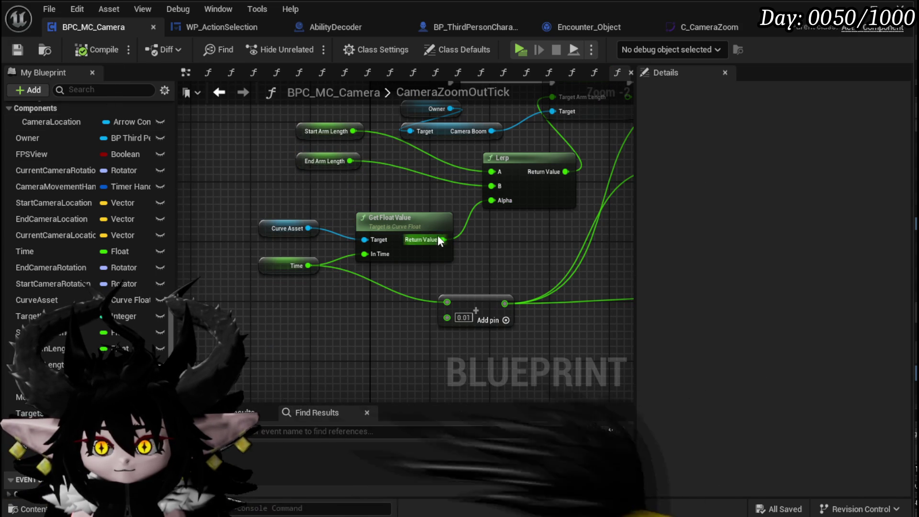
click(407, 233)
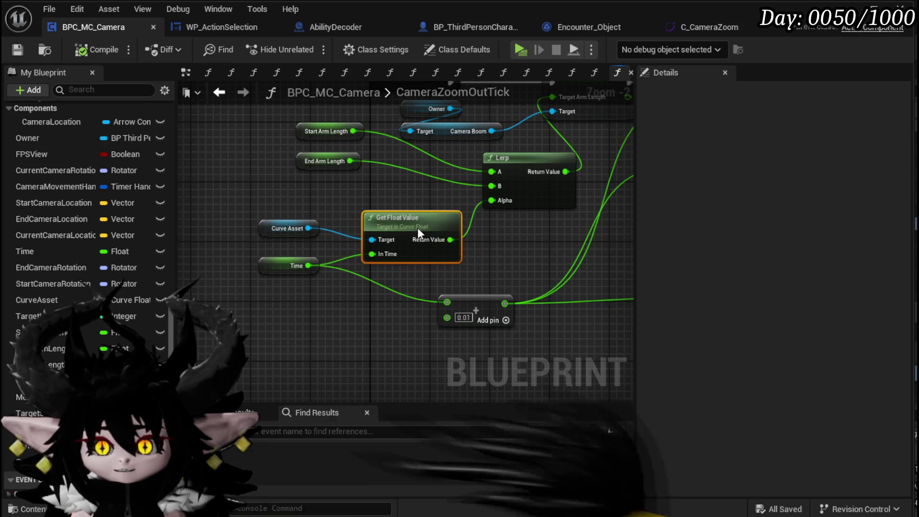
drag(429, 219, 436, 227)
click(414, 211)
click(22, 49)
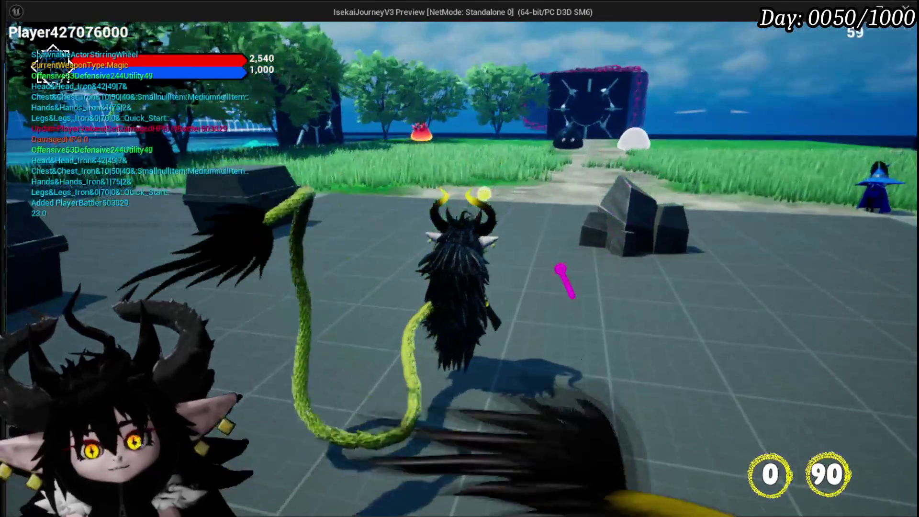
Run to the fire slime, start the battle, and play the Big Booooom card
key(w)
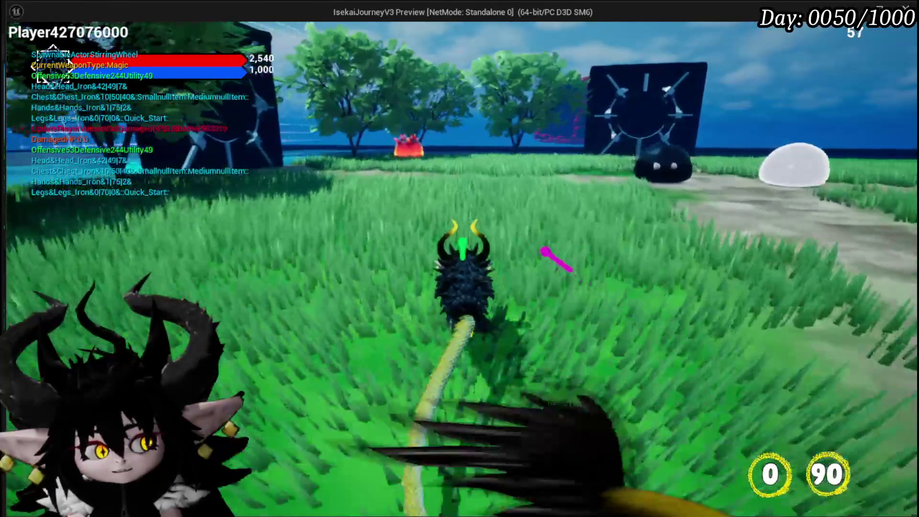
key(w)
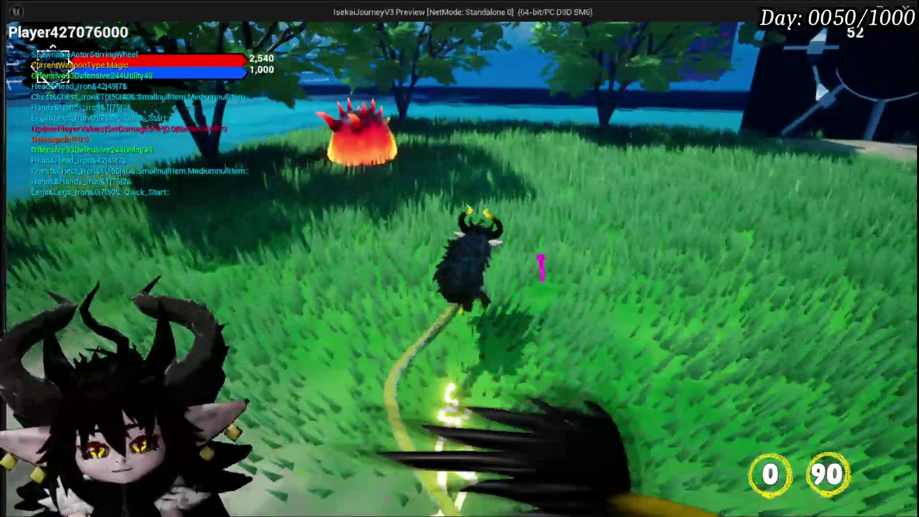
key(w)
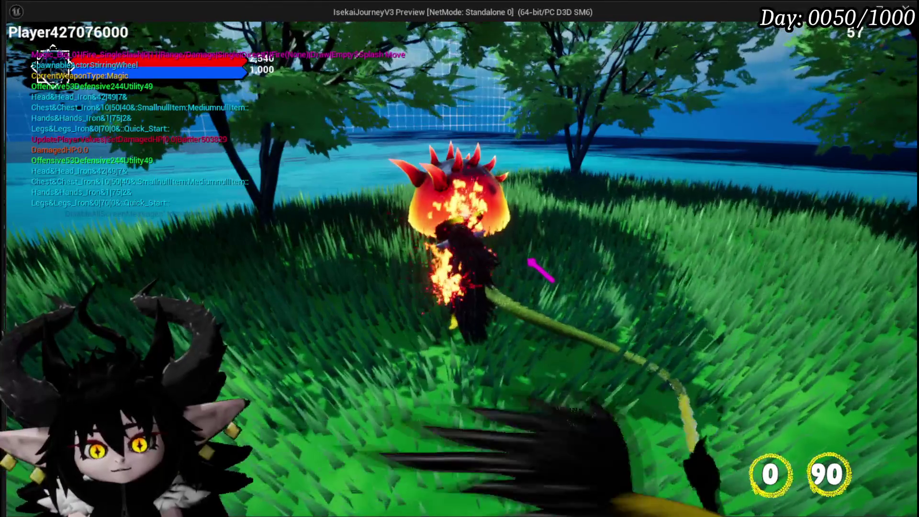
key(w)
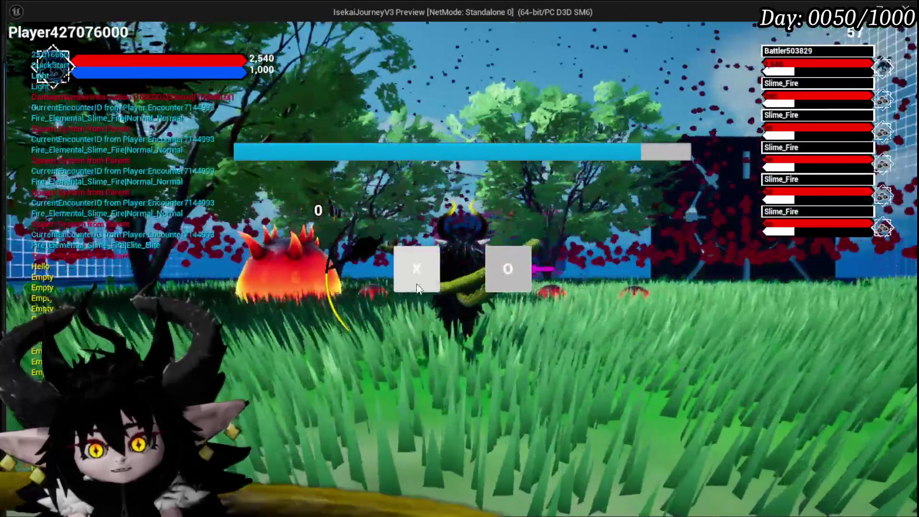
click(508, 268)
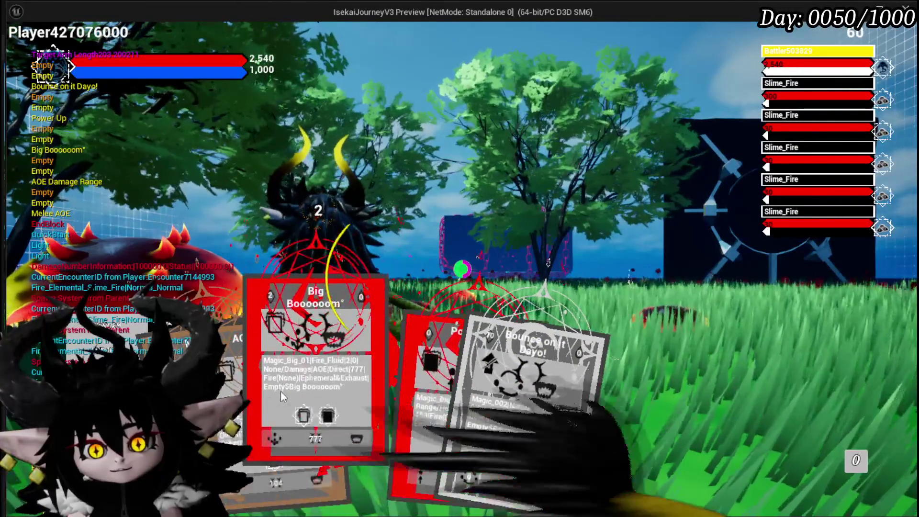
click(280, 391)
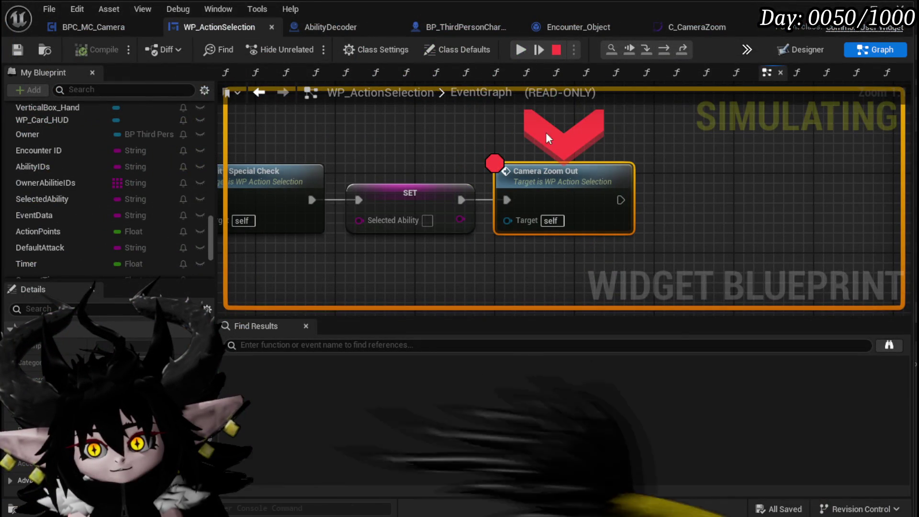
Remove the Camera Zoom Out breakpoint, resume the game, and stop the play session
right_click(560, 169)
click(594, 259)
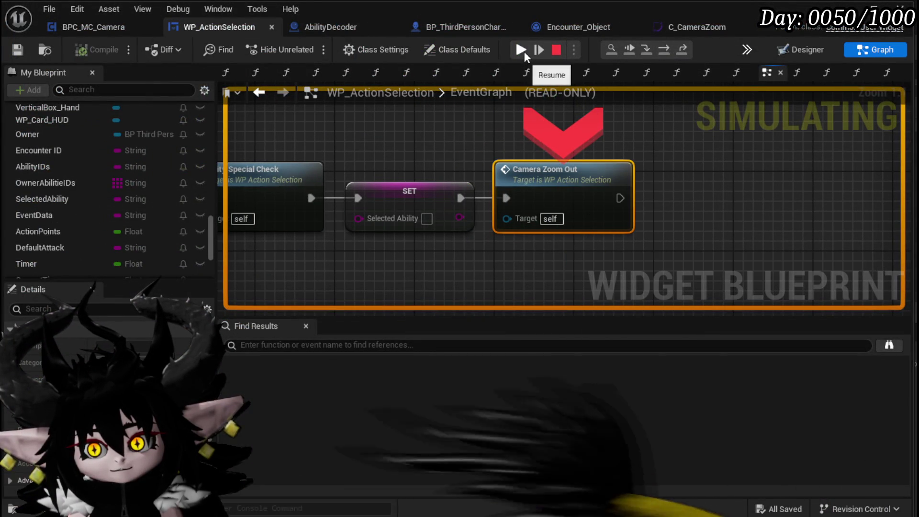
click(521, 50)
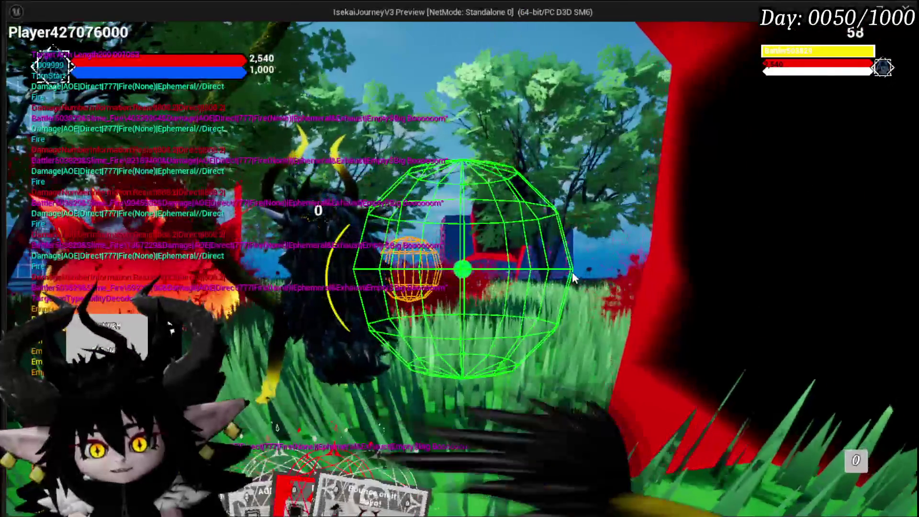
key(Escape)
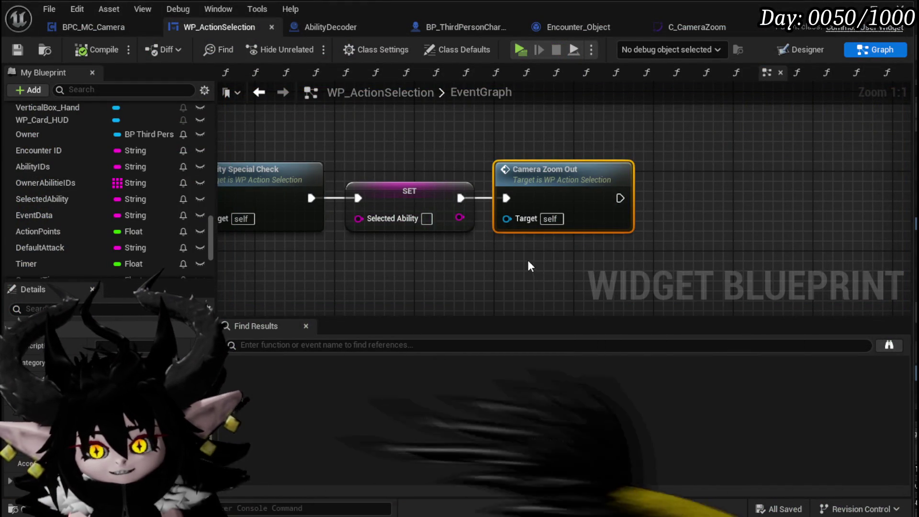
Review the CameraZoomOutSequence and CameraZoomOutTick graphs in BPC_MC_Camera
scroll(527, 260, down, 3)
double_click(531, 150)
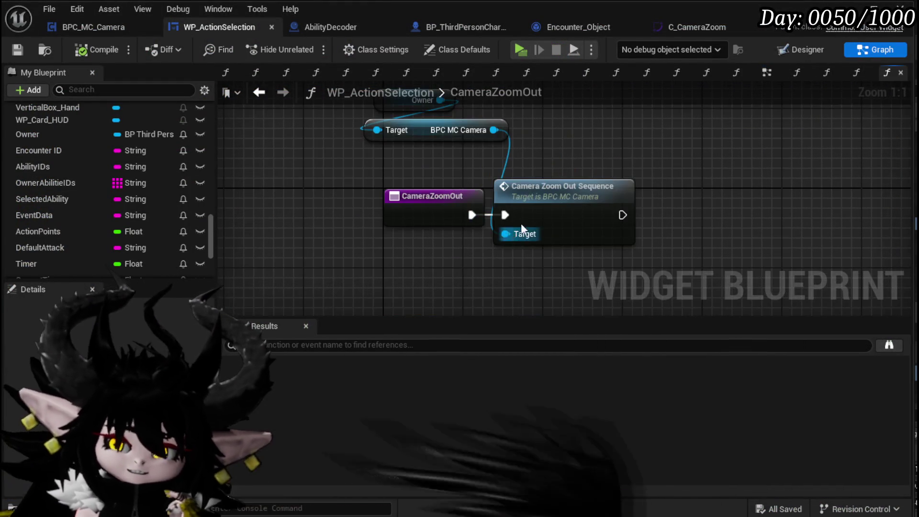
double_click(531, 192)
mouse_move(531, 214)
mouse_down()
mouse_move(467, 242)
mouse_move(447, 283)
mouse_move(276, 308)
mouse_up()
scroll(87, 351, up, 10)
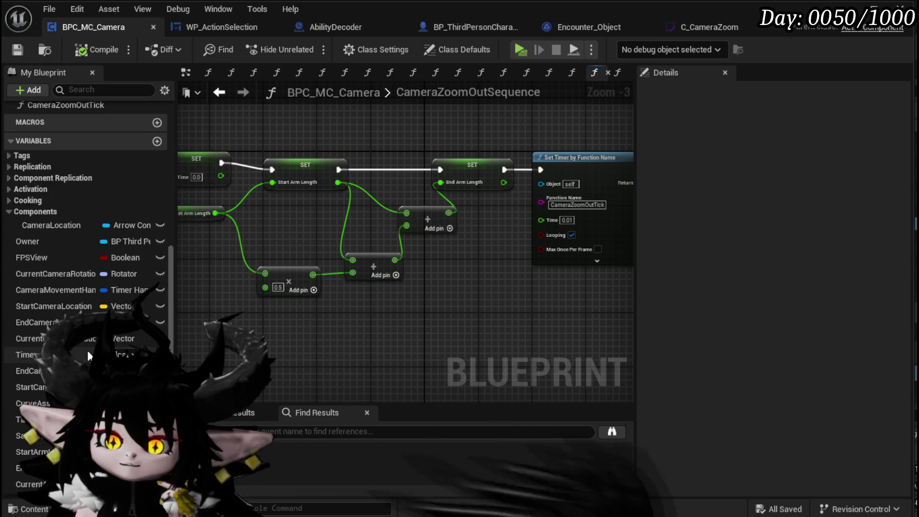
double_click(43, 424)
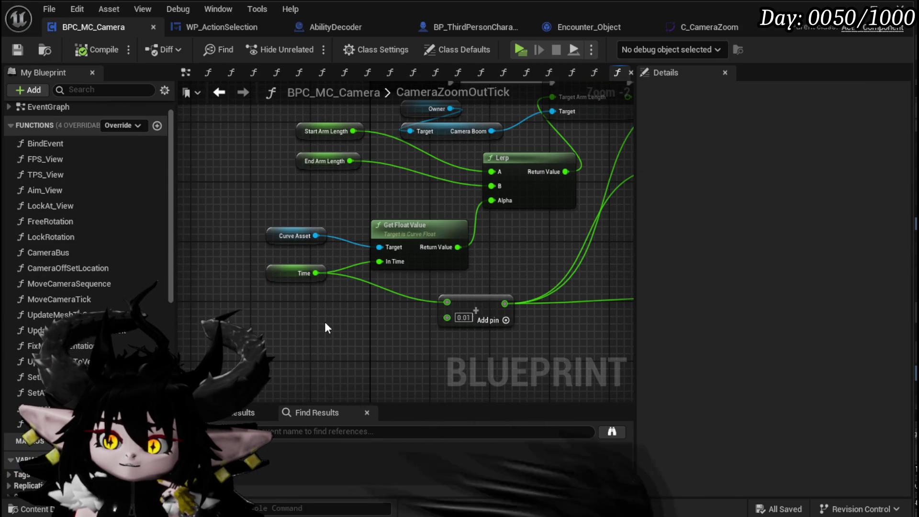
scroll(324, 323, down, 2)
mouse_move(431, 329)
mouse_down()
mouse_move(312, 318)
mouse_move(328, 264)
mouse_up()
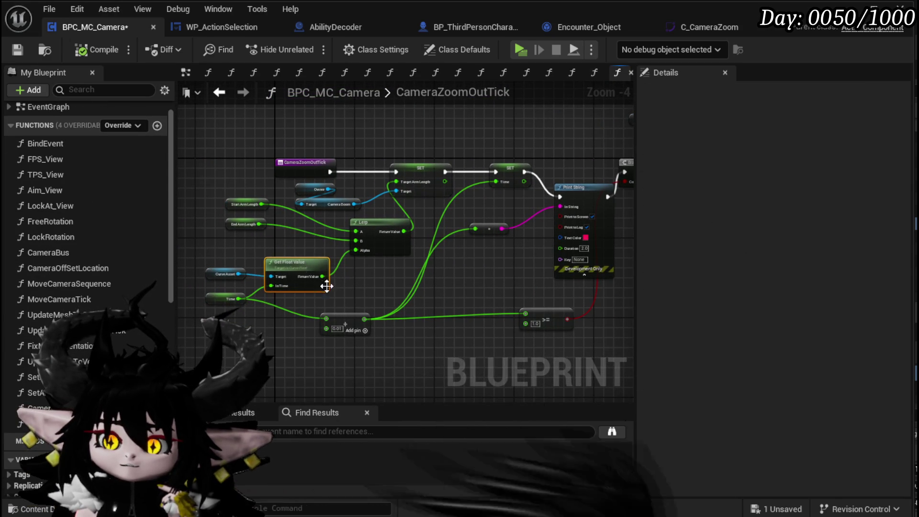
click(352, 301)
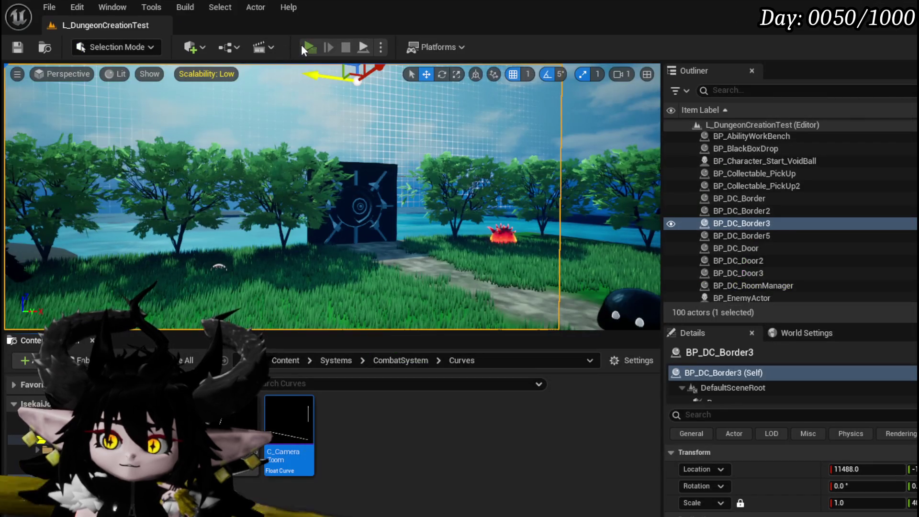
click(302, 46)
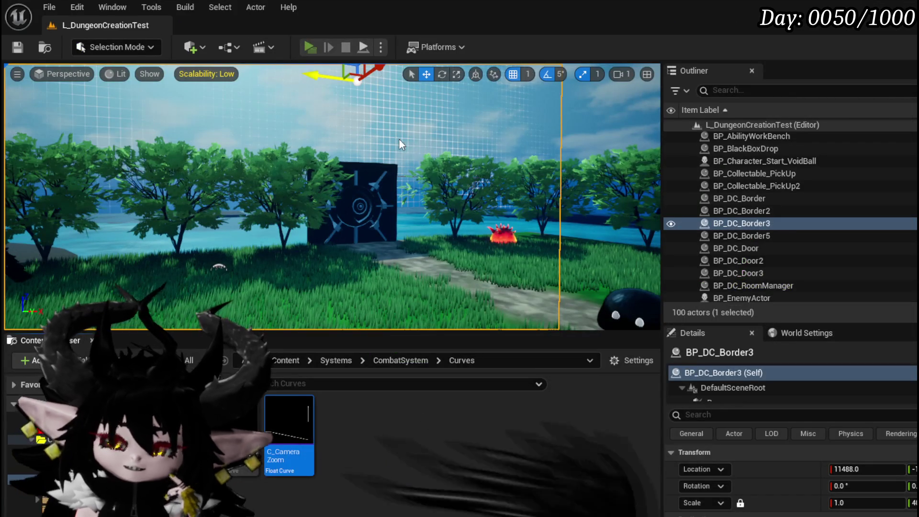
Fight a fire slime, play Big Boooooom to check the zoom-out, then stop play
key(w)
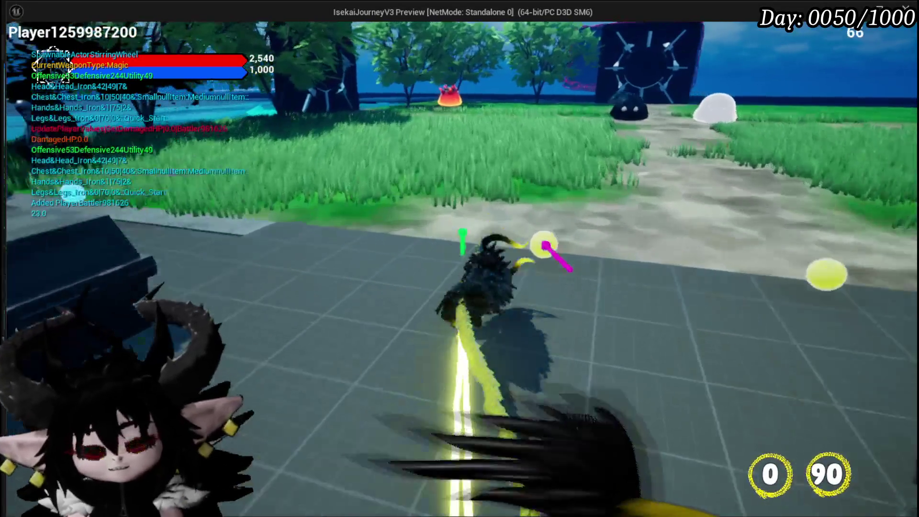
key(w)
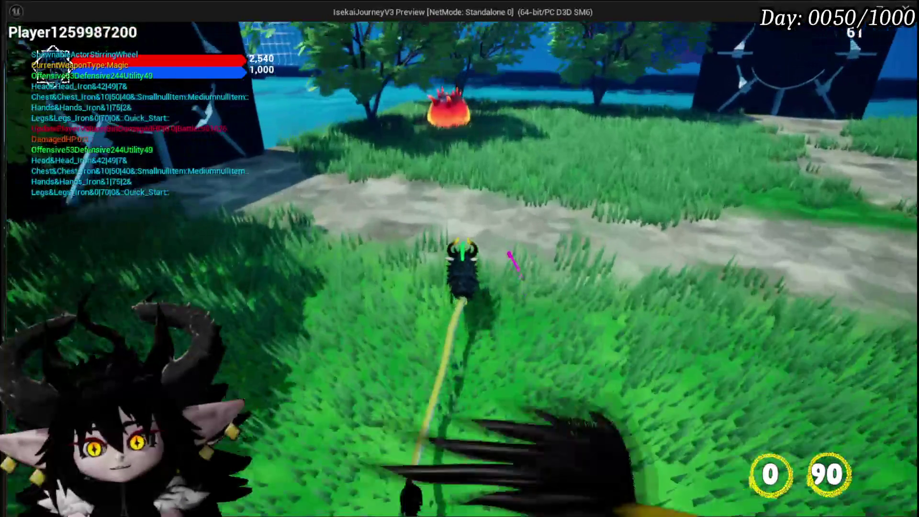
key(w)
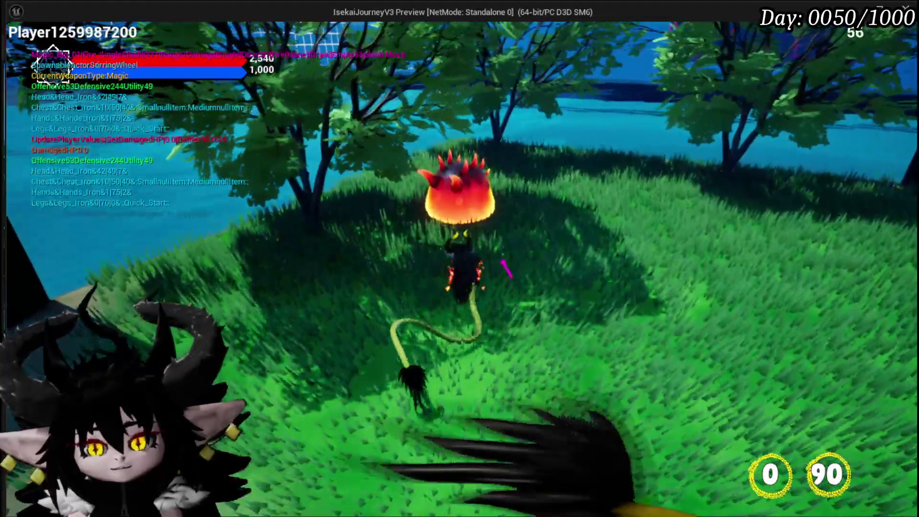
click(459, 258)
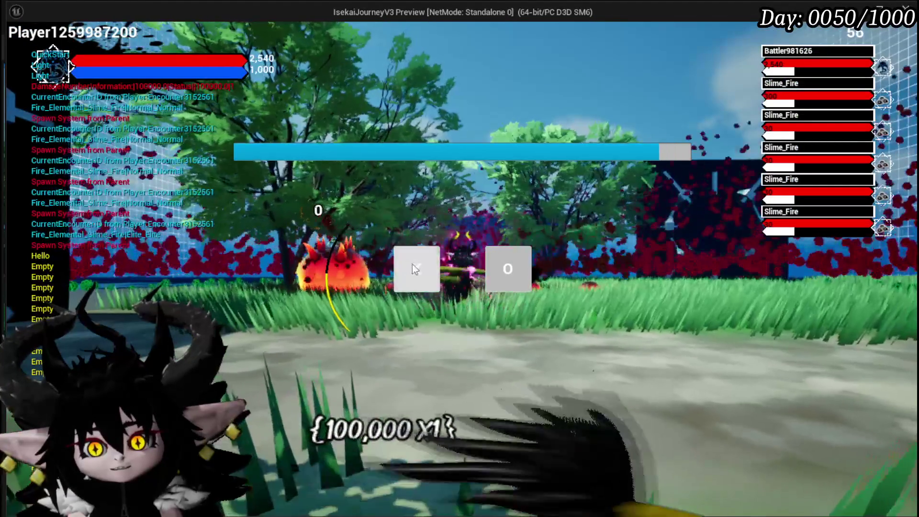
click(406, 262)
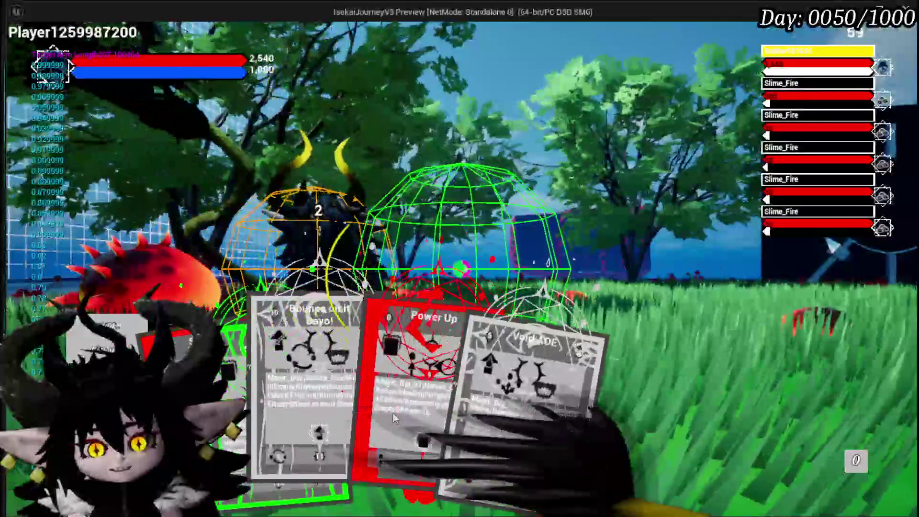
click(311, 417)
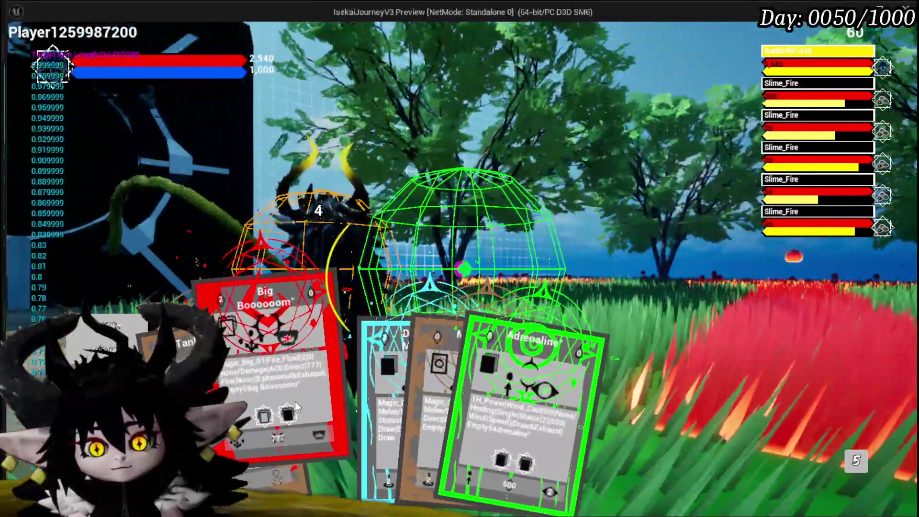
click(295, 401)
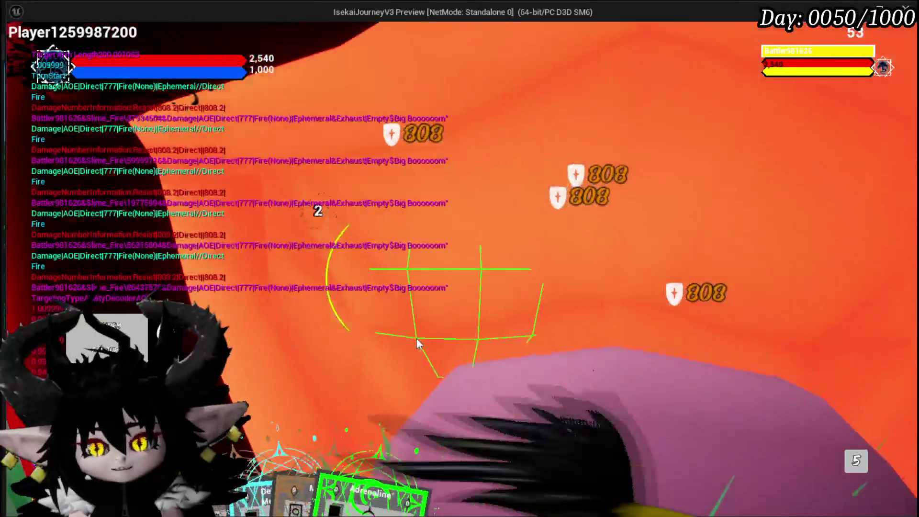
key(i)
key(Escape)
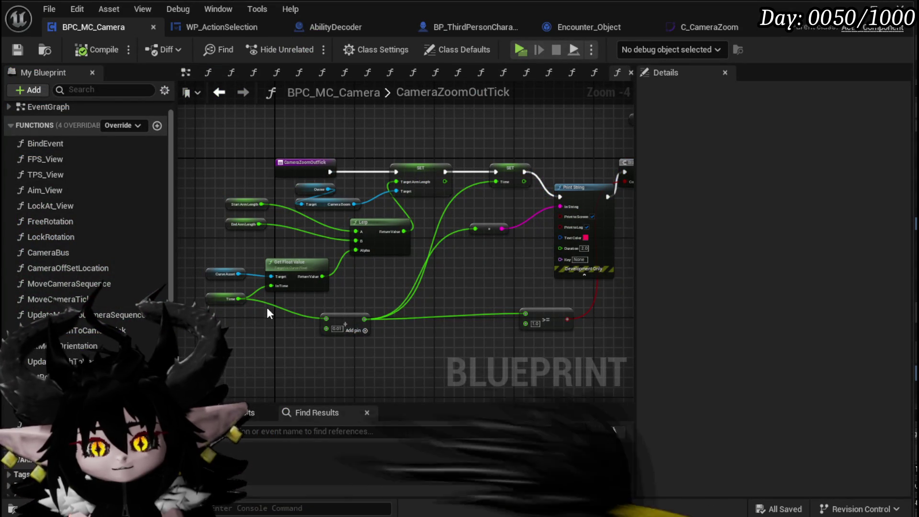
Place a Curve Zoom getter next to the Curve Asset node and pick its default curve
click(207, 276)
scroll(731, 357, down, 3)
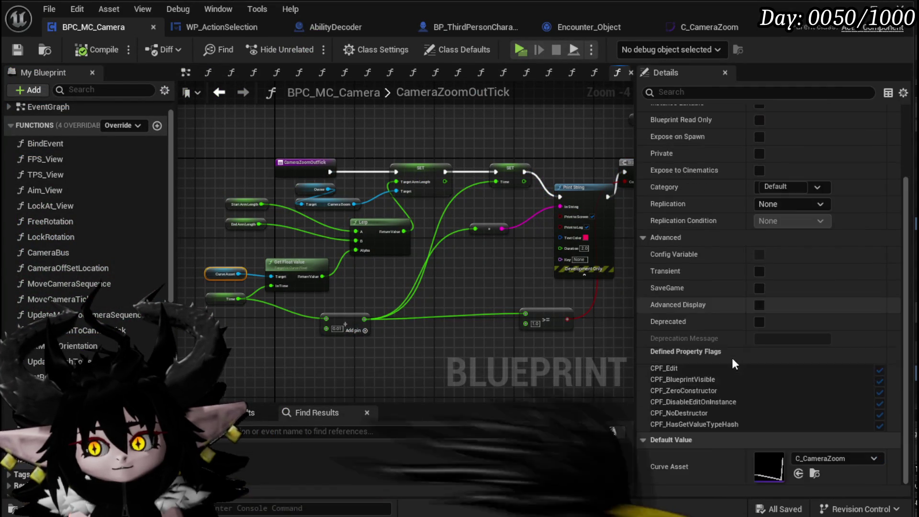
scroll(239, 300, up, 4)
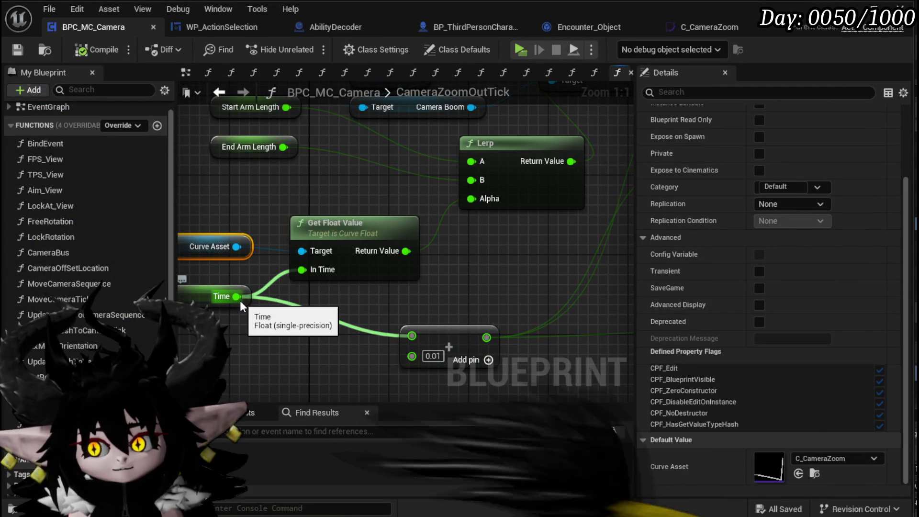
scroll(88, 230, down, 10)
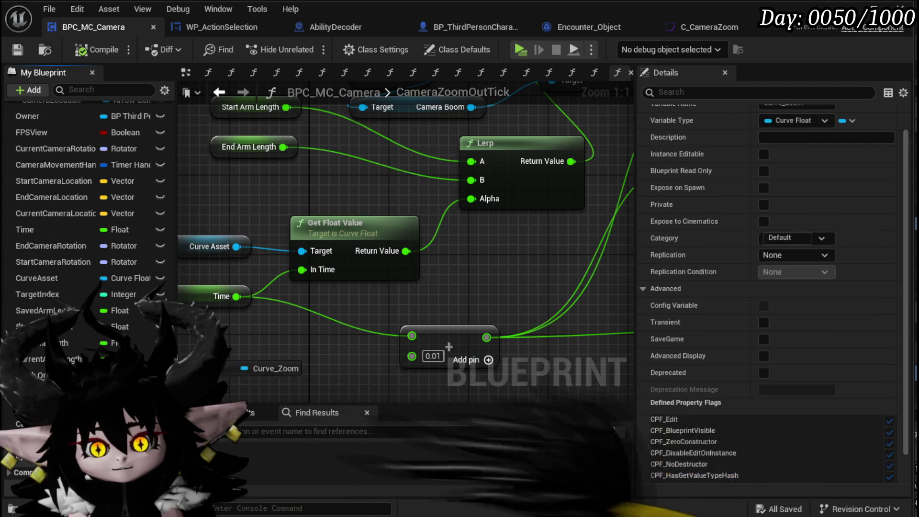
drag(229, 233, 283, 211)
click(258, 263)
click(839, 459)
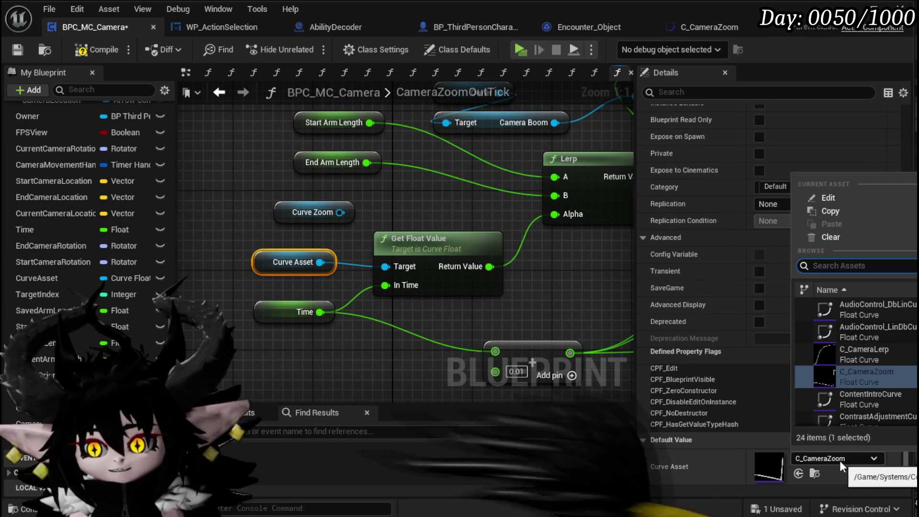
click(861, 359)
Wire Curve Zoom to Get Float Value's Target, delete Curve Asset, default to C_CameraZoom, compile
mouse_move(339, 212)
mouse_down()
mouse_move(331, 214)
mouse_move(396, 272)
mouse_move(385, 266)
mouse_up()
key(Delete)
mouse_move(306, 212)
mouse_down()
mouse_move(280, 234)
mouse_move(246, 242)
mouse_up()
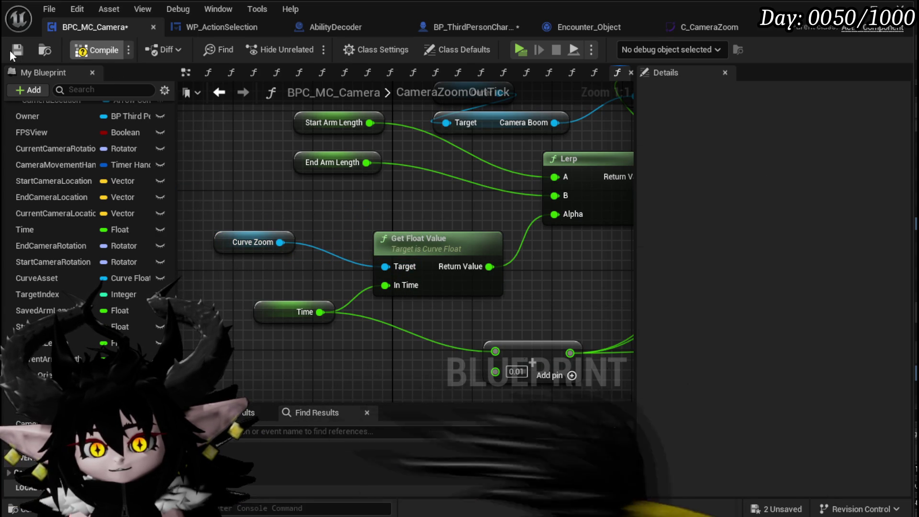
click(215, 238)
scroll(656, 295, down, 5)
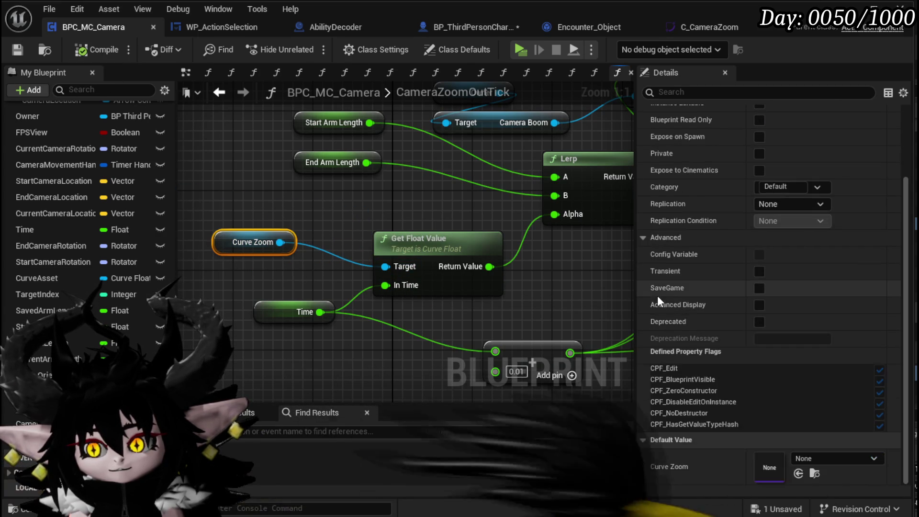
click(824, 458)
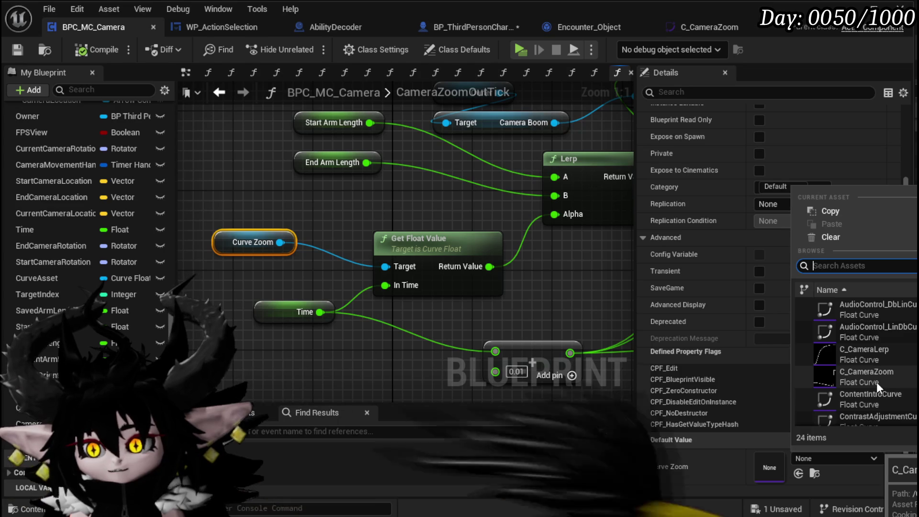
click(873, 379)
click(100, 51)
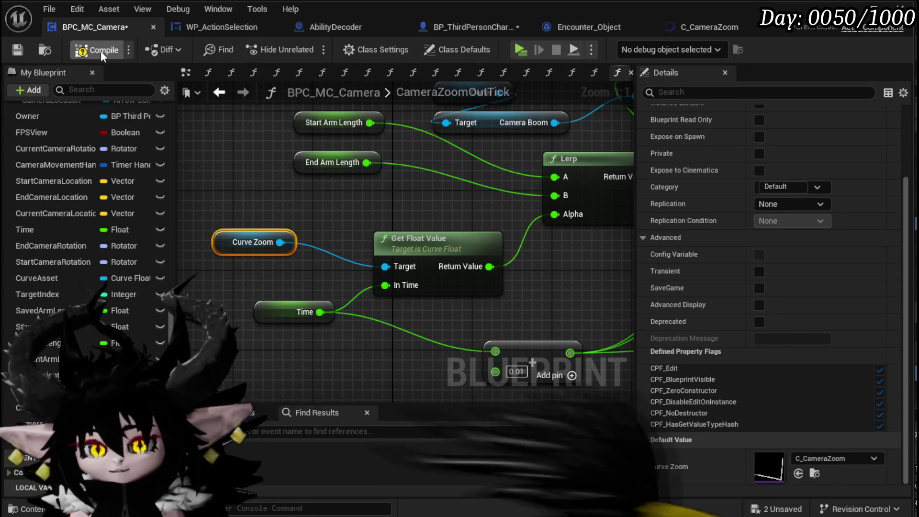
click(11, 51)
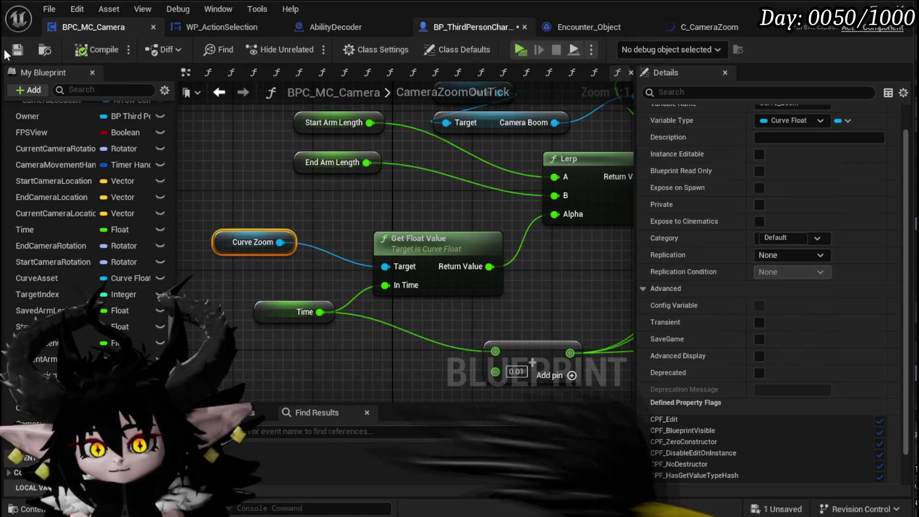
drag(471, 29, 569, 28)
Open C_CameraZoom, flatten the dip and 1.2 peak tangents, and move the dip key to -0.1
key(ctrl+s)
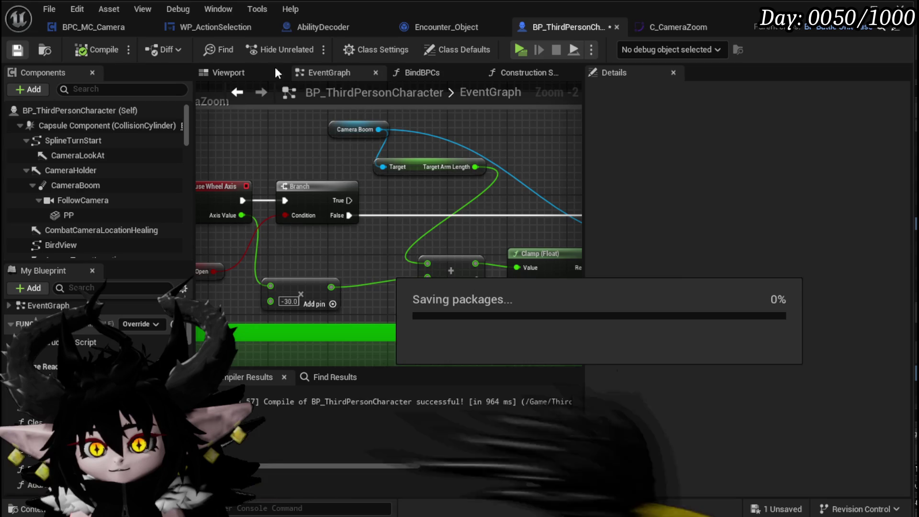
click(696, 28)
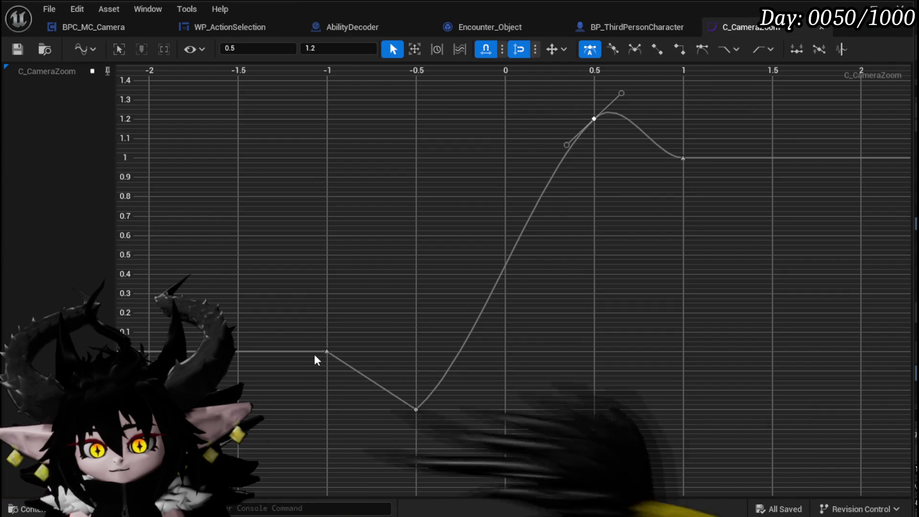
click(327, 351)
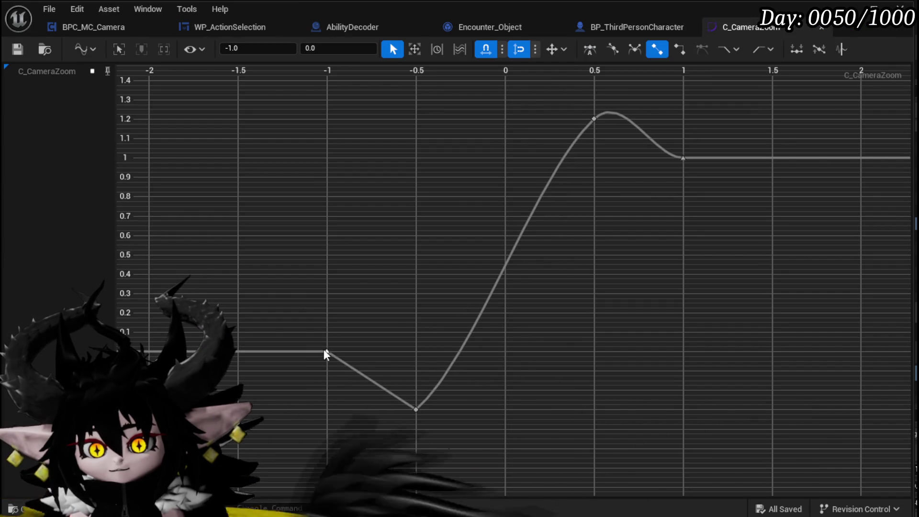
click(415, 409)
mouse_move(444, 384)
mouse_down()
mouse_move(420, 412)
mouse_move(446, 387)
mouse_move(446, 413)
mouse_up()
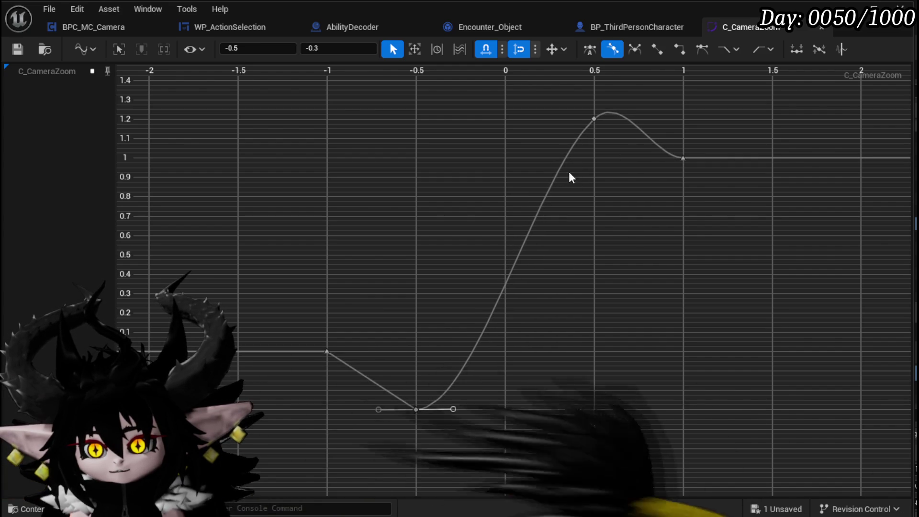
click(593, 120)
drag(622, 94, 630, 117)
click(415, 409)
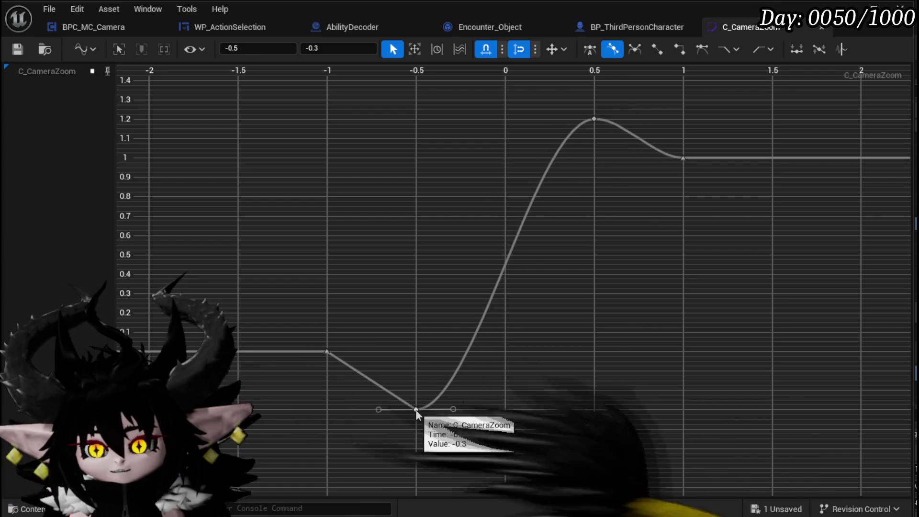
click(17, 48)
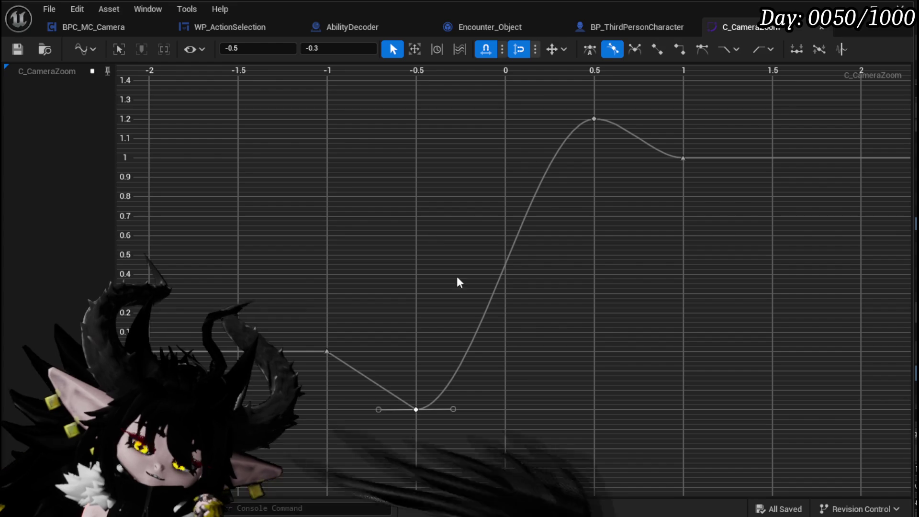
drag(417, 410, 488, 413)
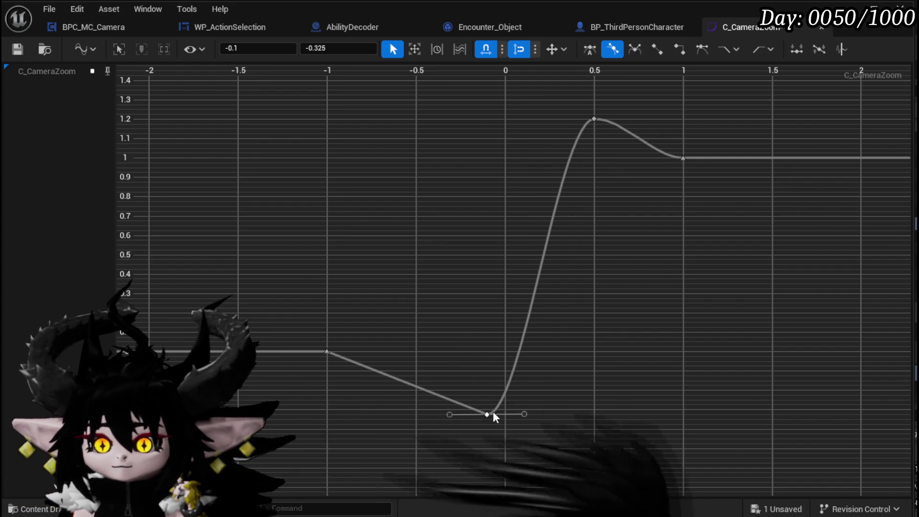
Add a key on the descending segment near time -0.7 with auto tangents and save the curve
right_click(374, 373)
click(412, 409)
mouse_move(361, 364)
mouse_down()
mouse_move(382, 405)
mouse_move(388, 439)
mouse_move(379, 434)
mouse_up()
right_click(380, 435)
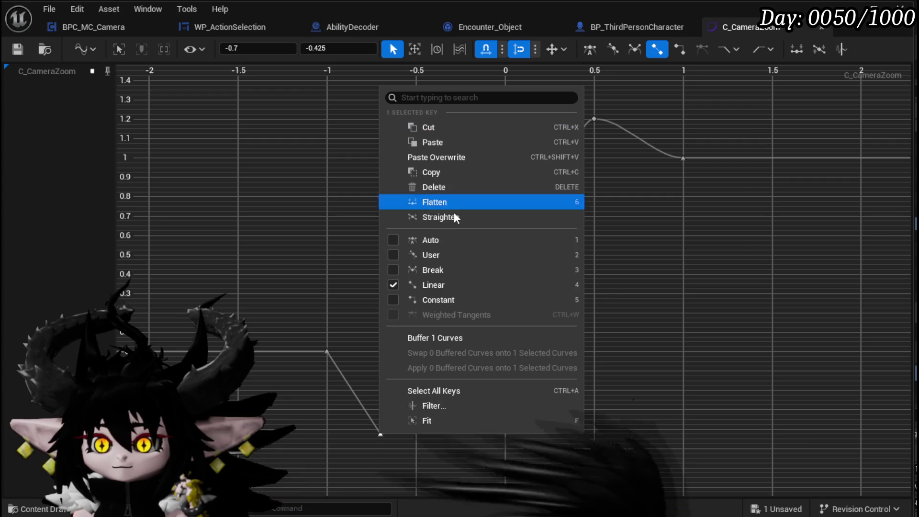
click(445, 239)
mouse_move(483, 420)
mouse_down()
mouse_move(497, 454)
mouse_move(470, 454)
mouse_up()
key(ctrl+s)
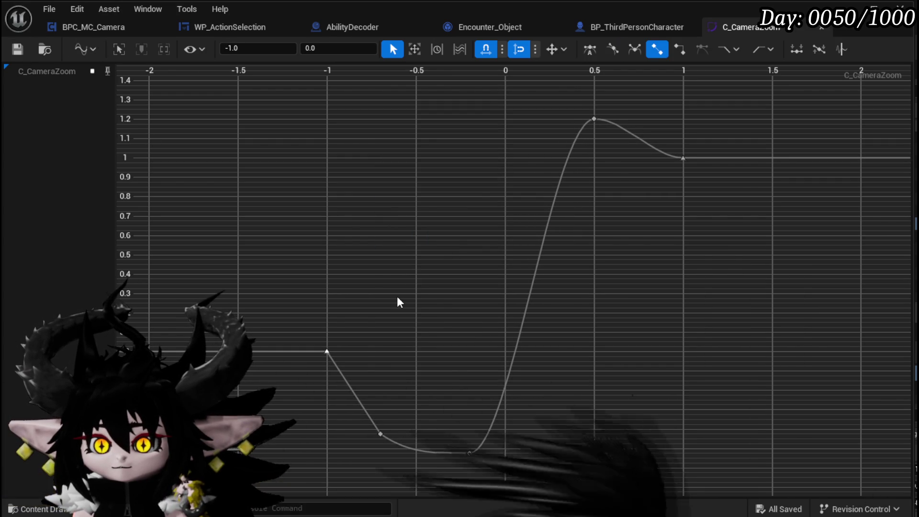
Try moving the 1.2 peak key to time 1.0, then drag it back to 0.5
click(397, 296)
click(325, 352)
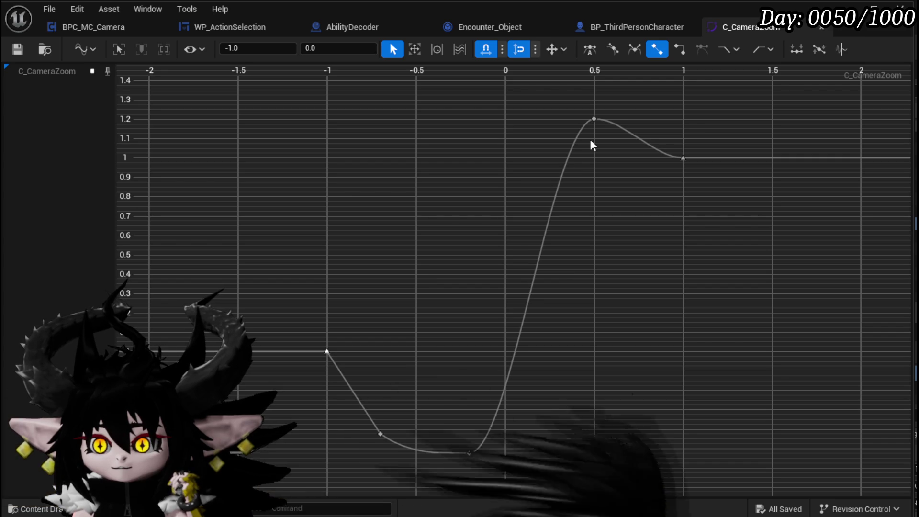
click(593, 119)
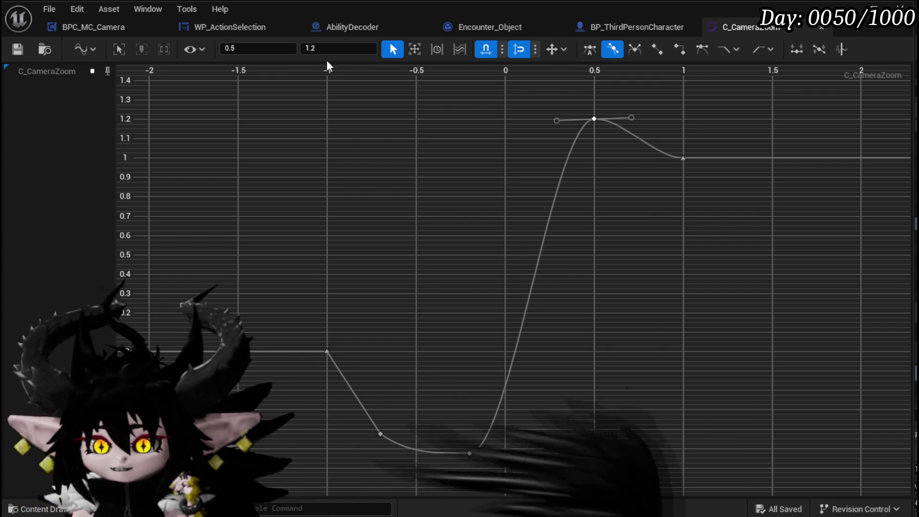
click(282, 48)
text(1)
key(Return)
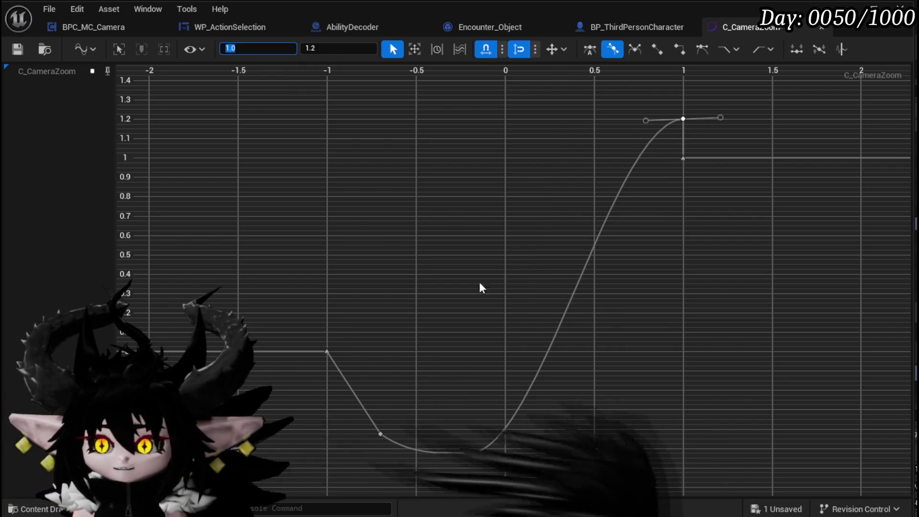
drag(671, 117, 596, 117)
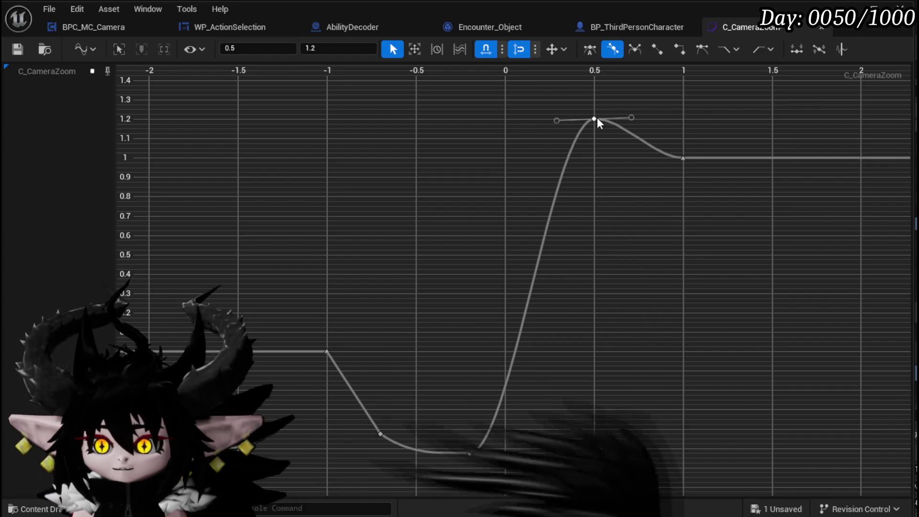
click(684, 158)
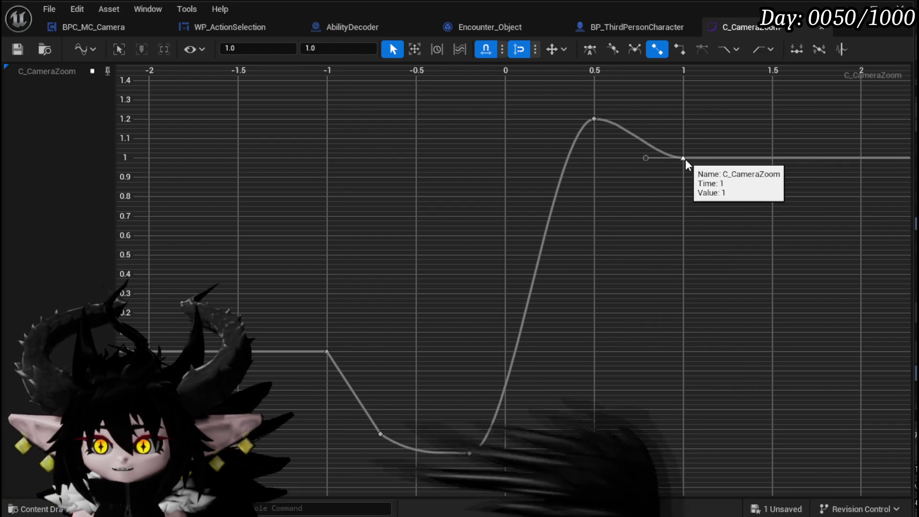
click(327, 353)
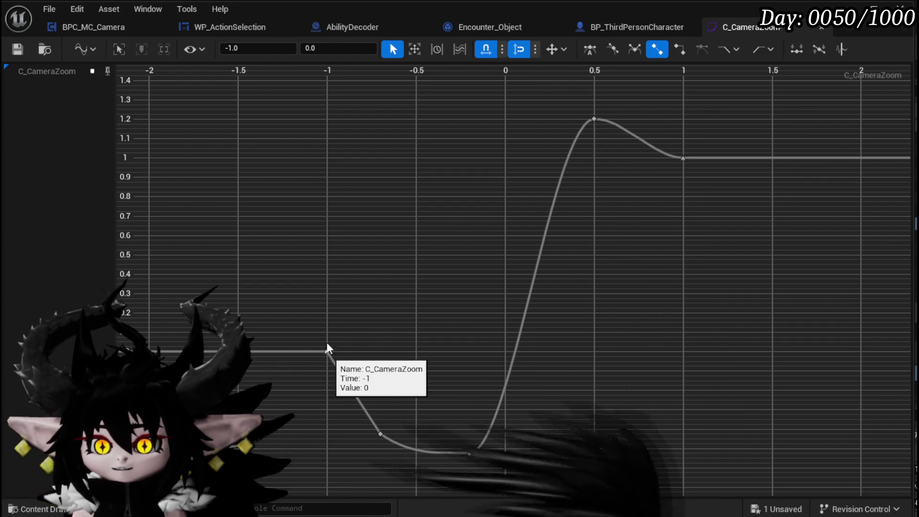
click(258, 49)
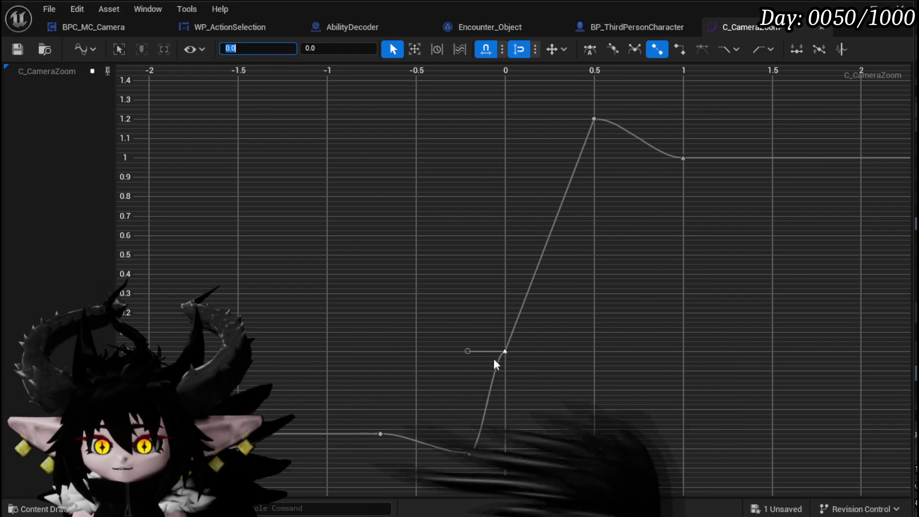
Shift the early keys later, peak to time 0.7, bottom to 0.3, undoing an accidental delete-all
drag(471, 452, 632, 458)
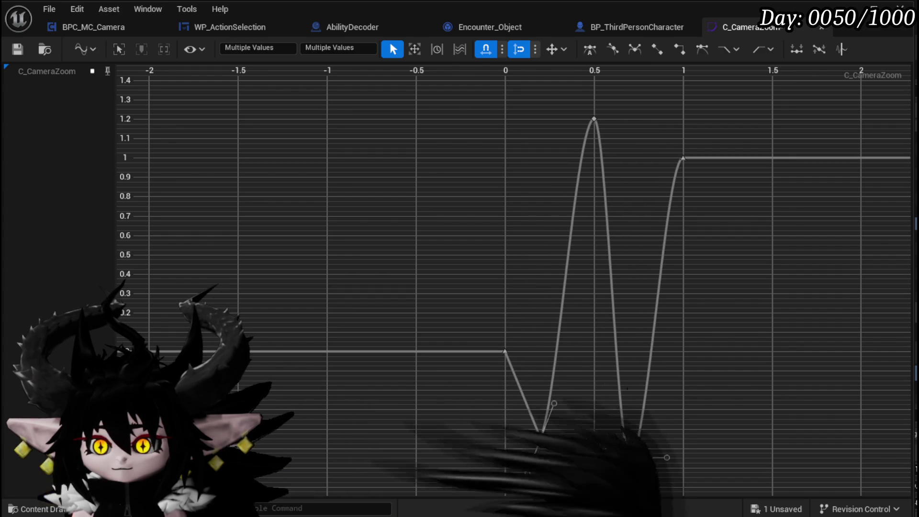
drag(594, 119, 648, 120)
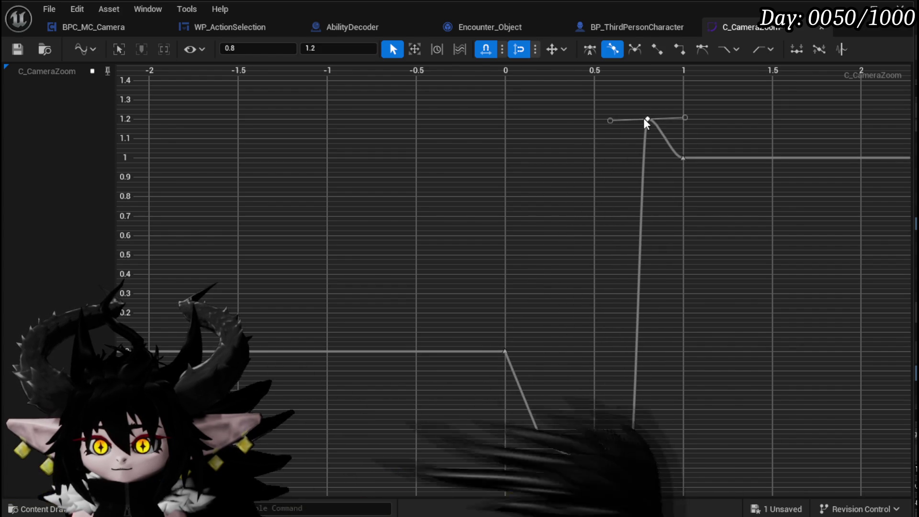
mouse_move(630, 459)
mouse_down()
mouse_move(570, 461)
mouse_move(550, 446)
mouse_up()
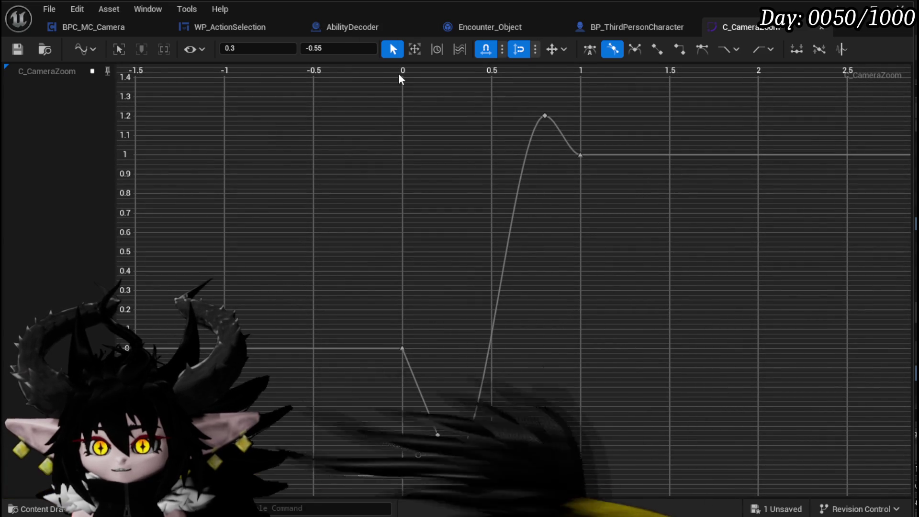
key(ctrl+a)
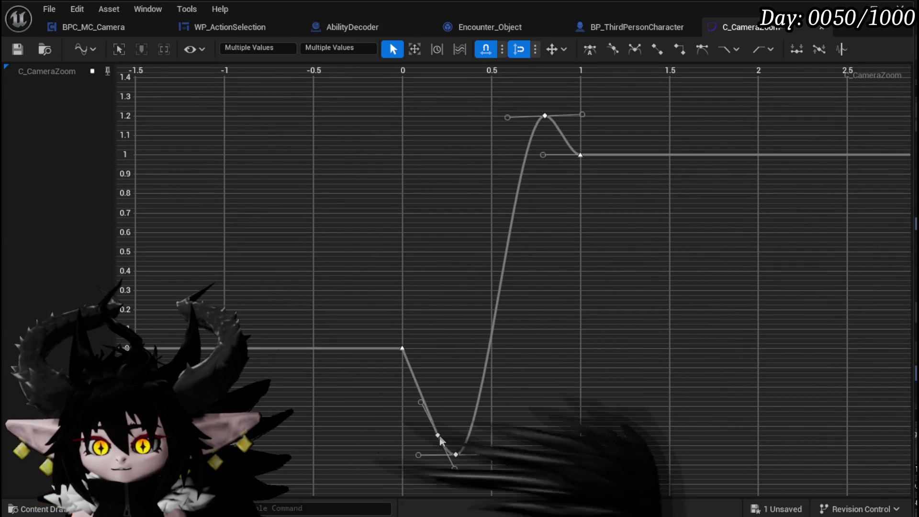
key(Delete)
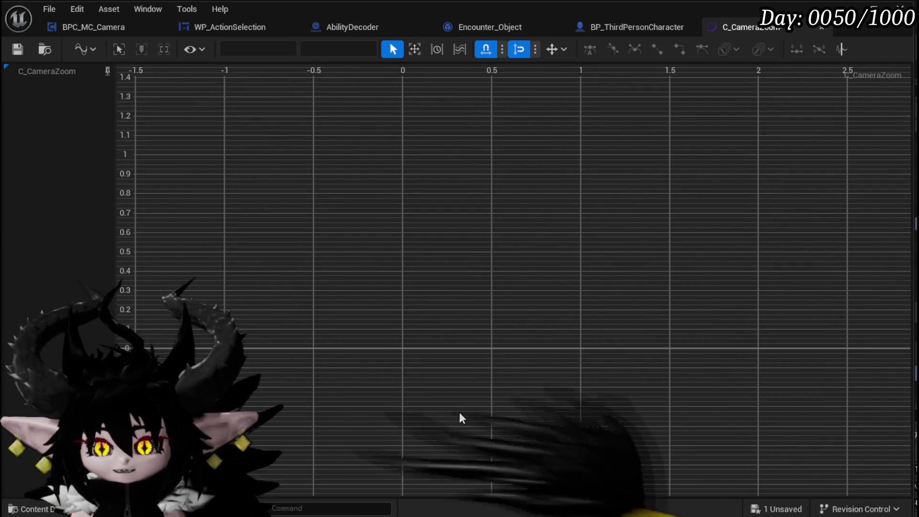
key(ctrl+z)
Delete the extra dip key and settle the low key near time 0.4, value -0.5
click(437, 435)
key(Delete)
drag(455, 451, 456, 425)
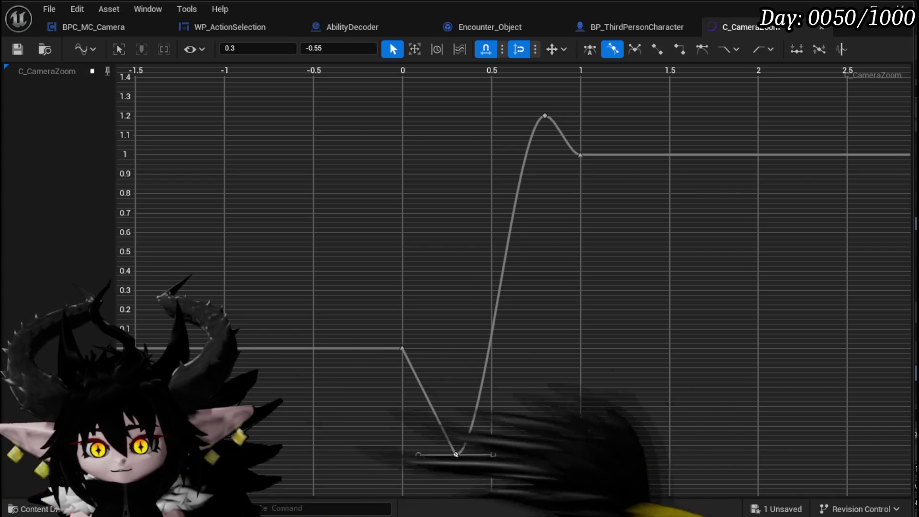
right_click(457, 425)
drag(409, 364, 399, 373)
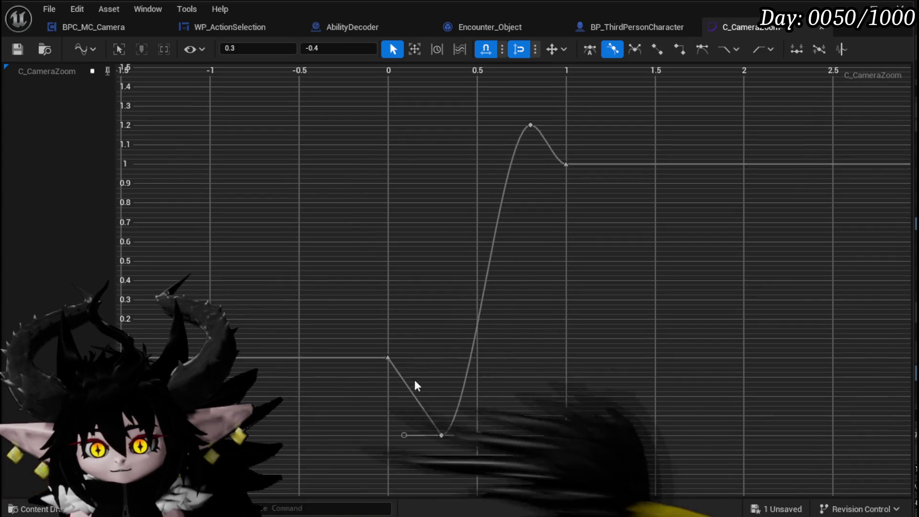
mouse_move(442, 435)
mouse_down()
mouse_move(423, 425)
mouse_move(455, 449)
mouse_move(457, 409)
mouse_move(456, 436)
mouse_up()
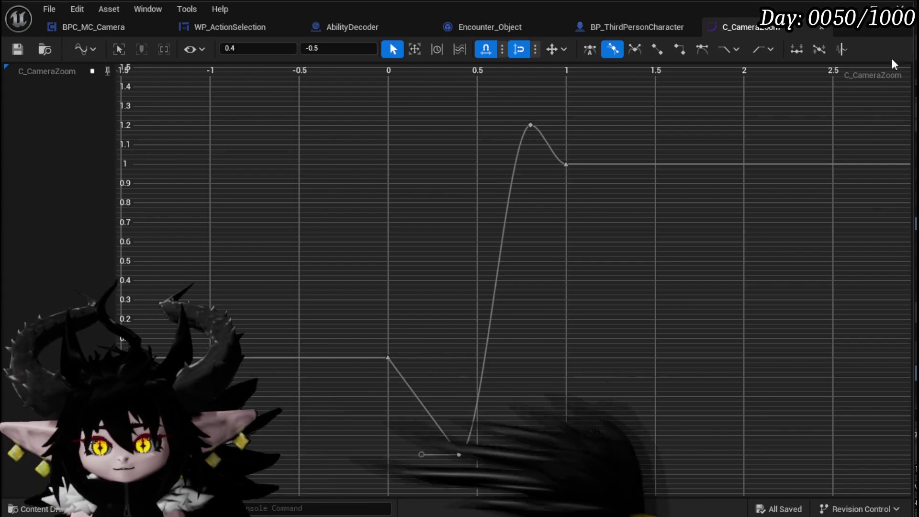
click(906, 8)
Save the level, fight a monster casting Big Booooom with the new curve, stop, and save again
key(ctrl+s)
key(alt+p)
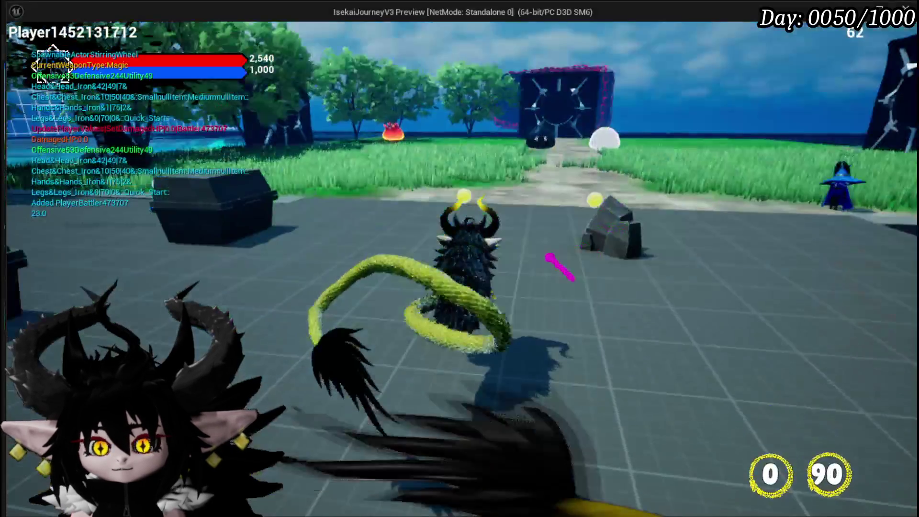
key(w)
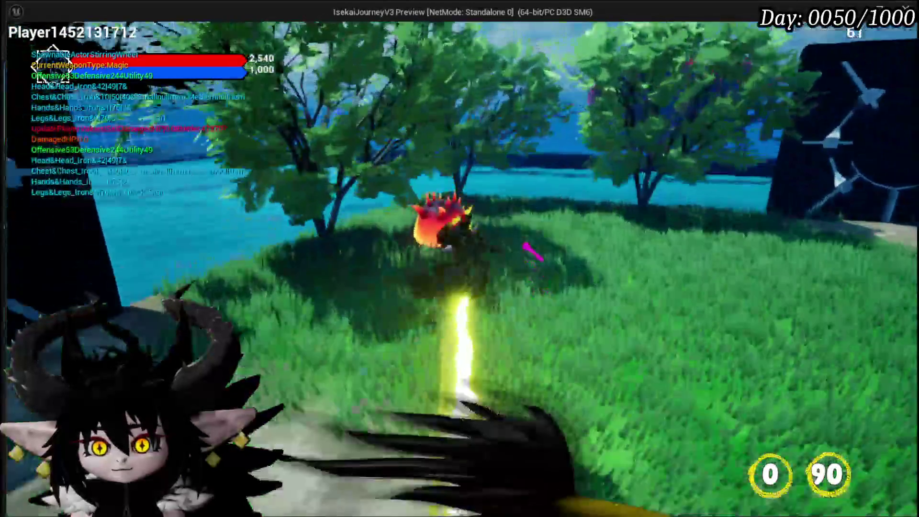
click(528, 260)
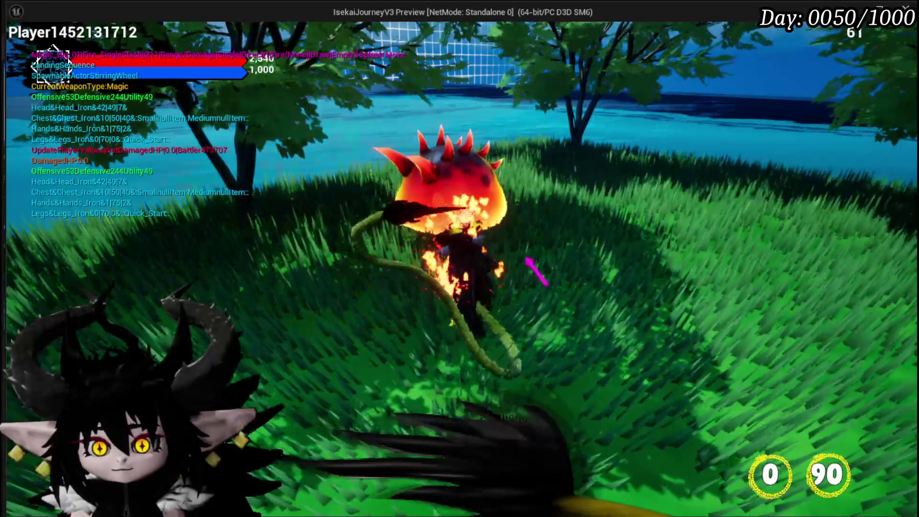
click(527, 259)
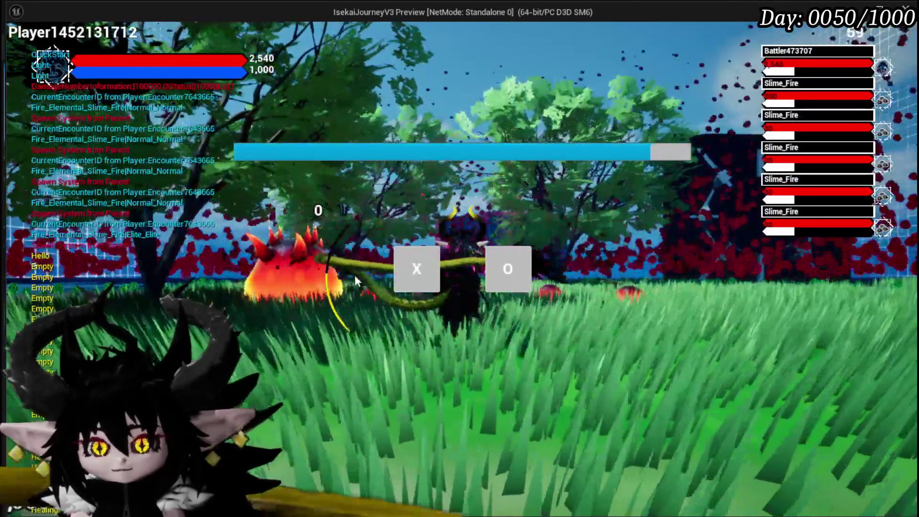
click(415, 269)
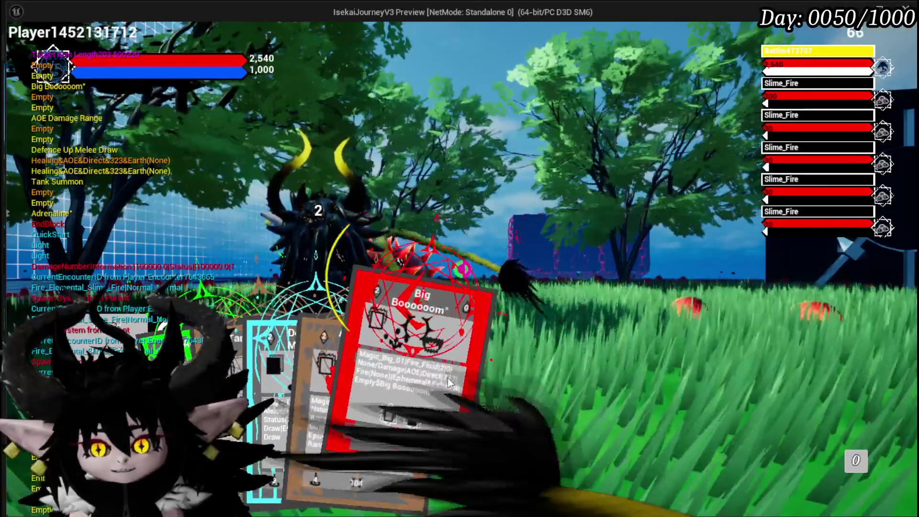
click(450, 375)
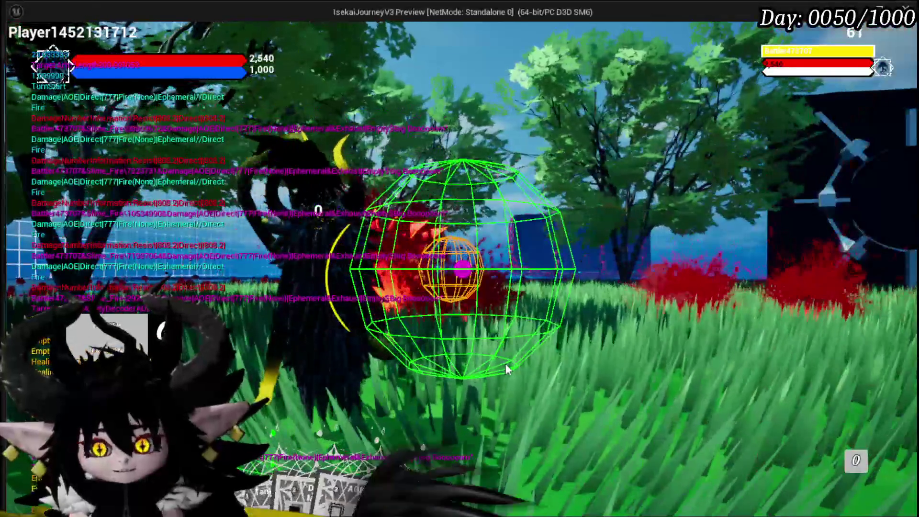
key(Escape)
click(17, 47)
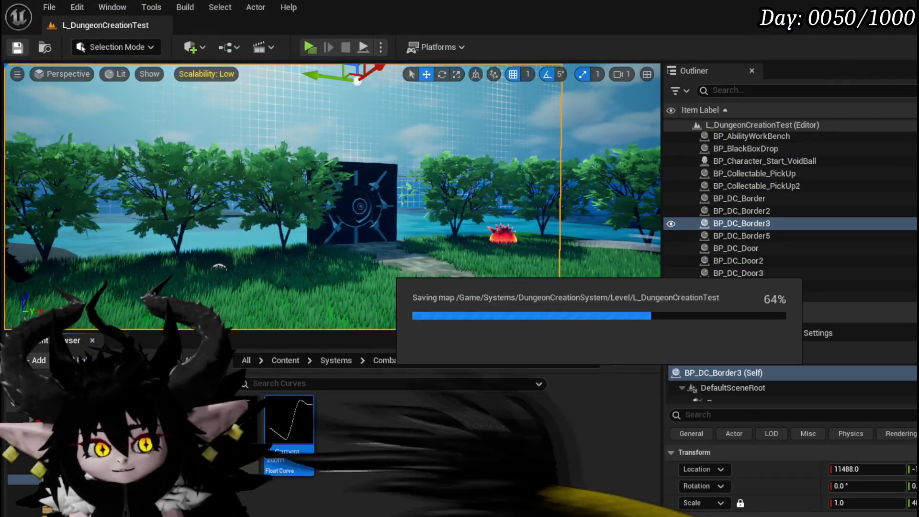
Move C_CameraZoom's low key to 0.7 / -0.15 and peak to 0.9 / 1.15, save, and replay
key(p)
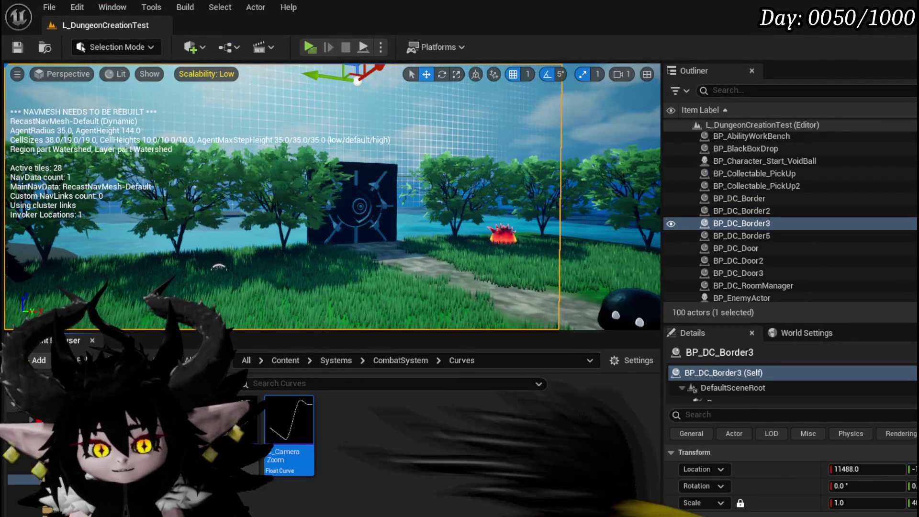
key(alt+Tab)
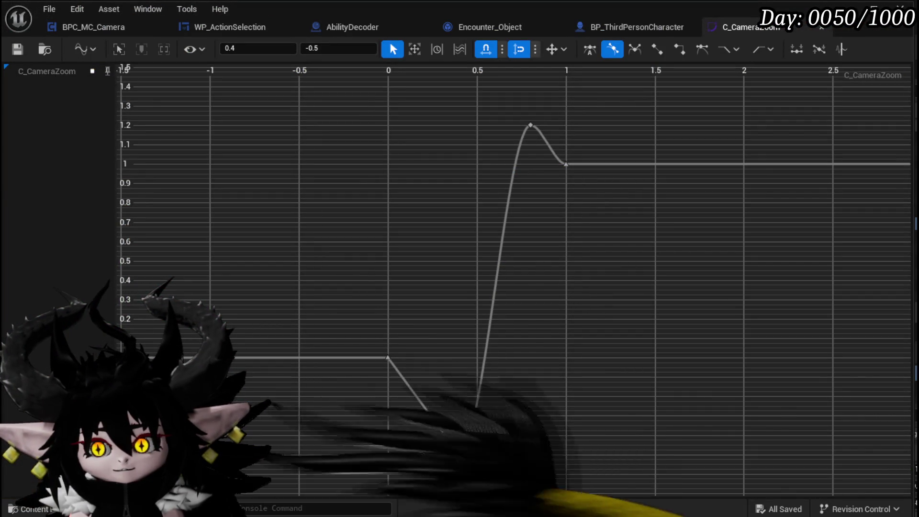
mouse_move(458, 455)
mouse_down()
mouse_move(451, 425)
mouse_move(420, 386)
mouse_move(507, 388)
mouse_up()
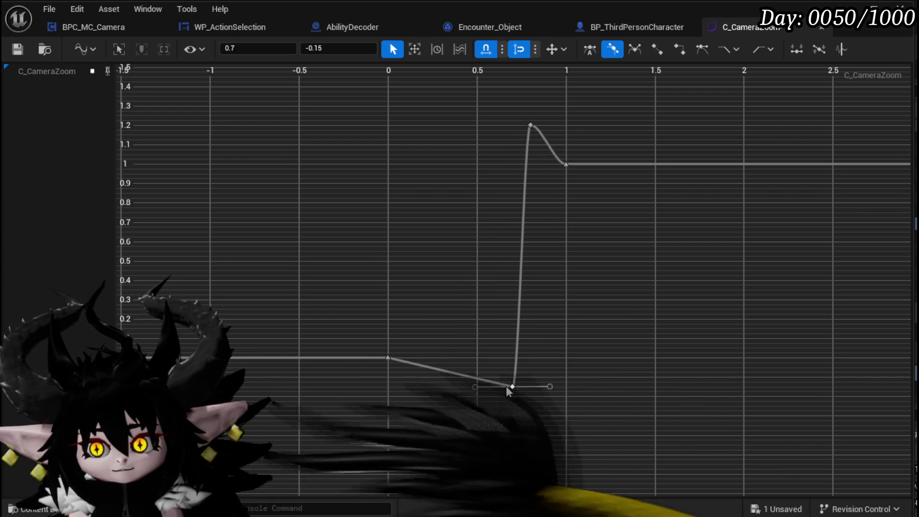
drag(533, 125, 544, 132)
click(18, 49)
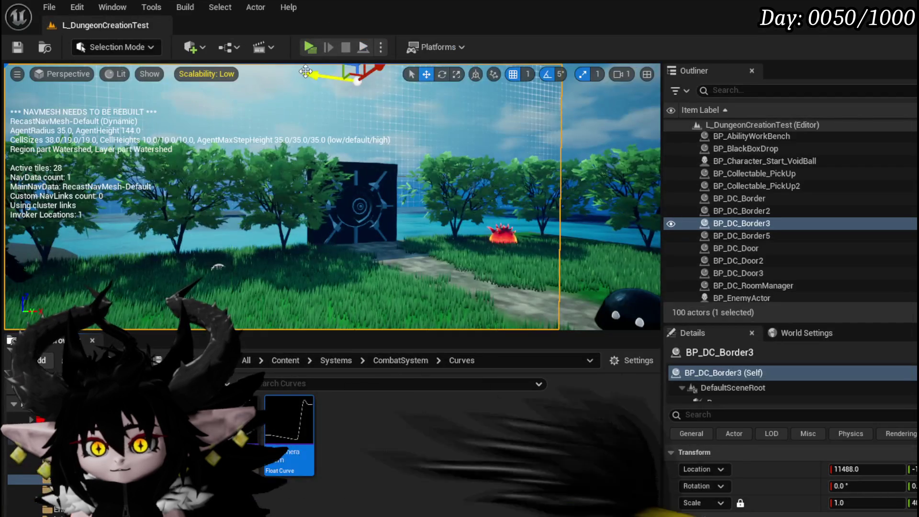
click(306, 50)
Run to the red fire slime and hit it with a fire slash to start the battle
key(w)
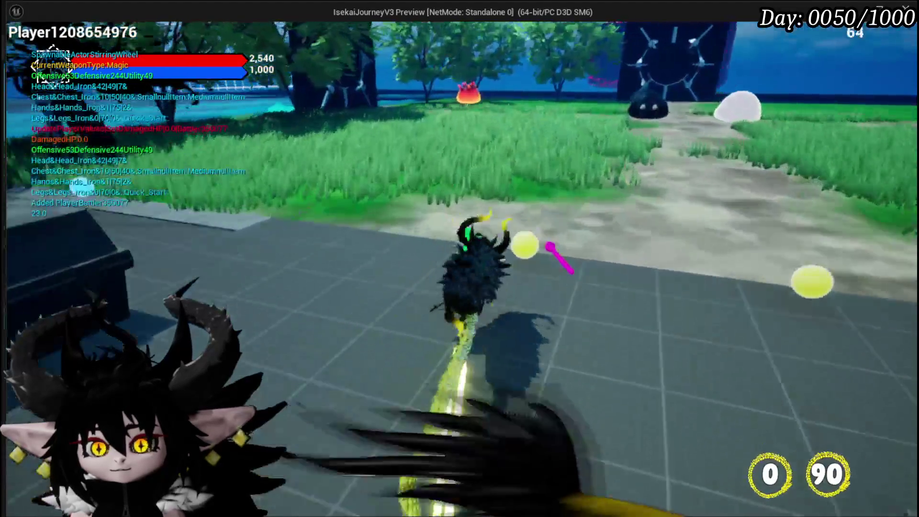
key(w)
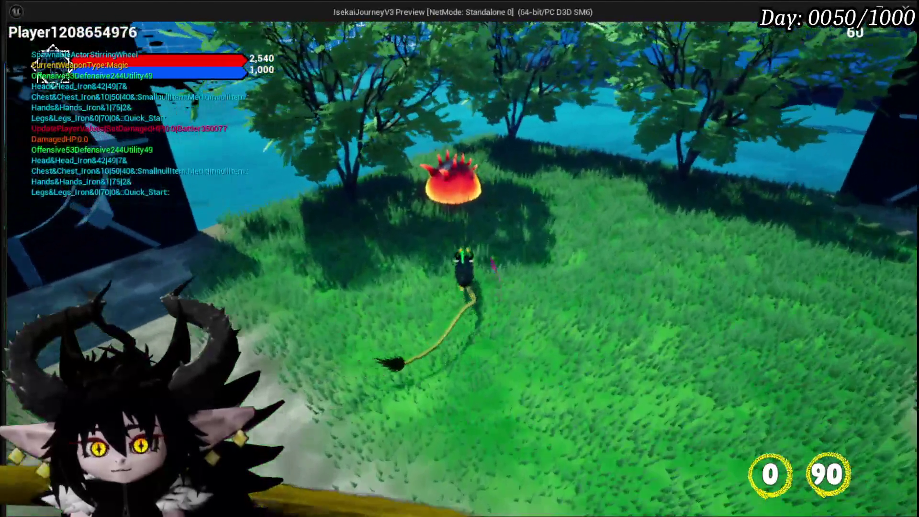
key(w)
click(460, 259)
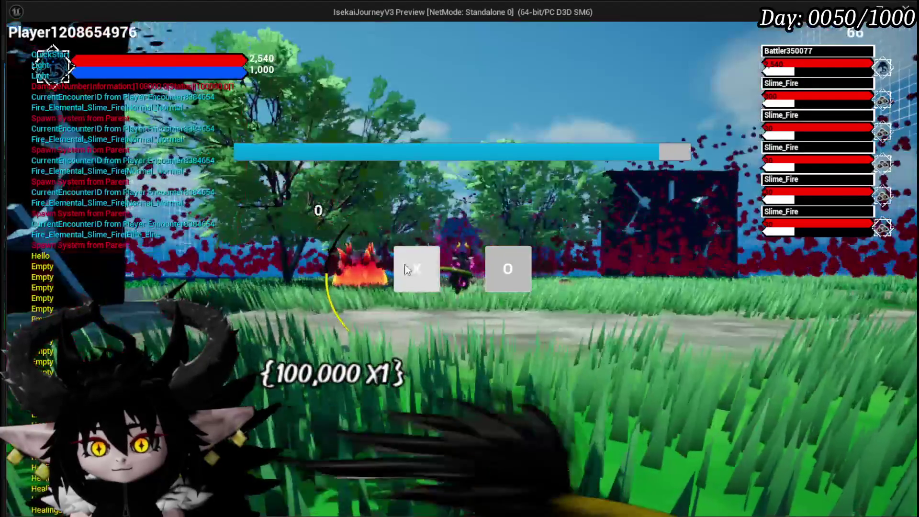
click(405, 263)
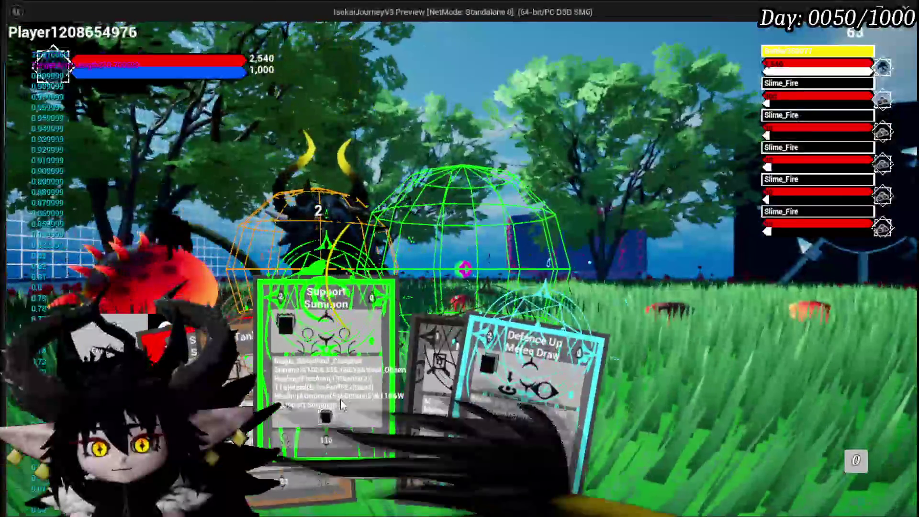
Play the Defence Up Melee Draw card from the hand
mouse_move(417, 397)
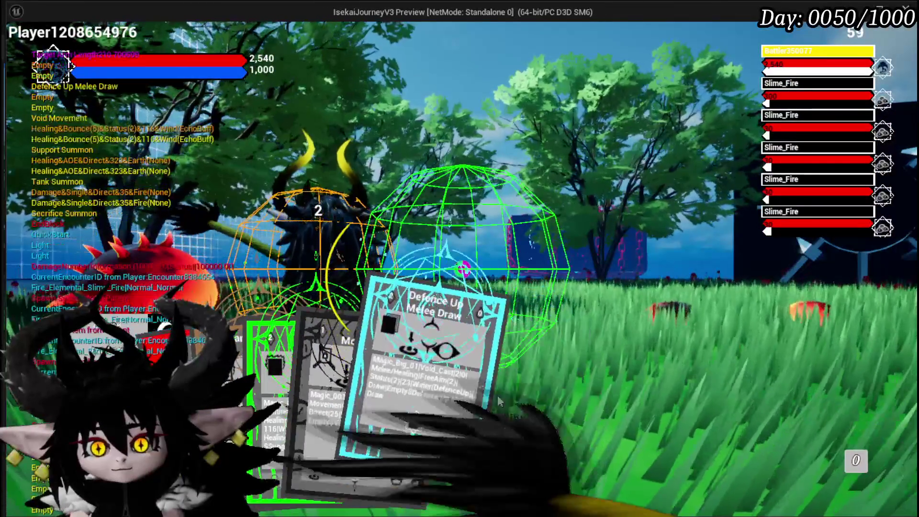
mouse_move(360, 391)
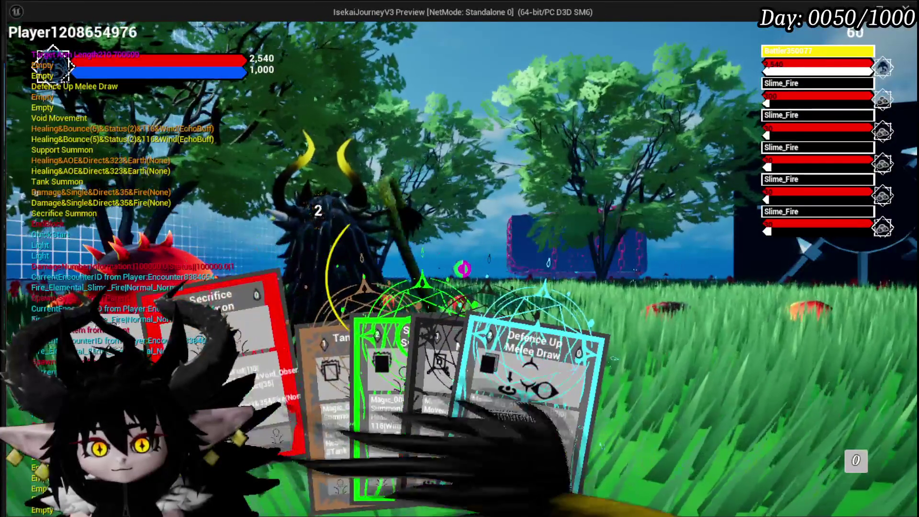
mouse_move(475, 383)
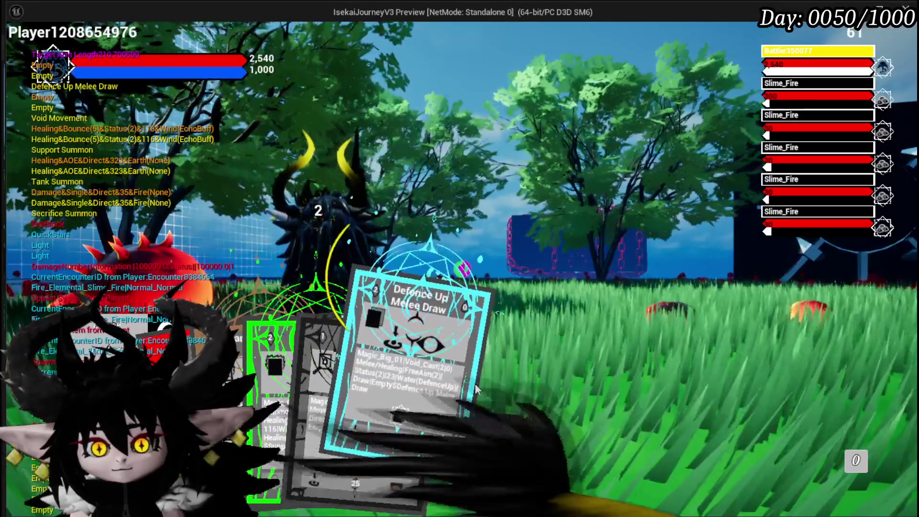
click(475, 383)
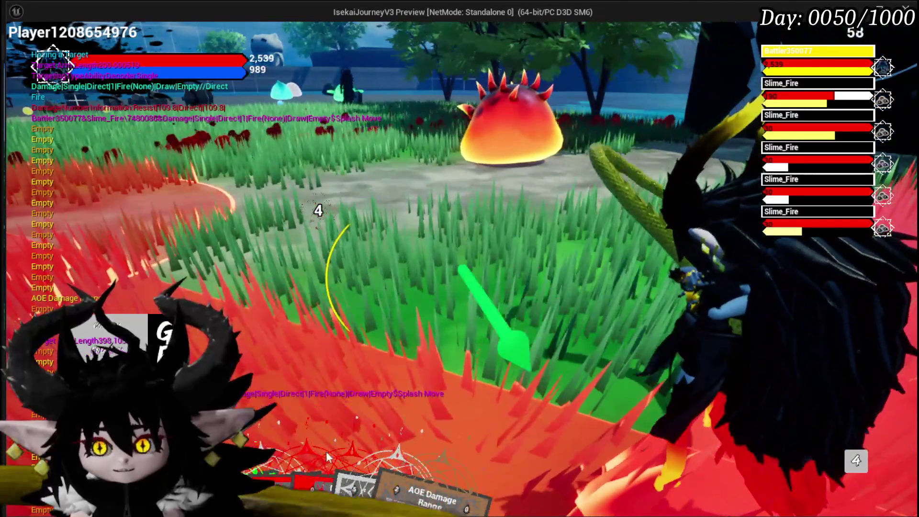
Play Hand of Greed, Power Up and Big Booooom for 5,514 damage, then stop Play In Editor
mouse_move(326, 451)
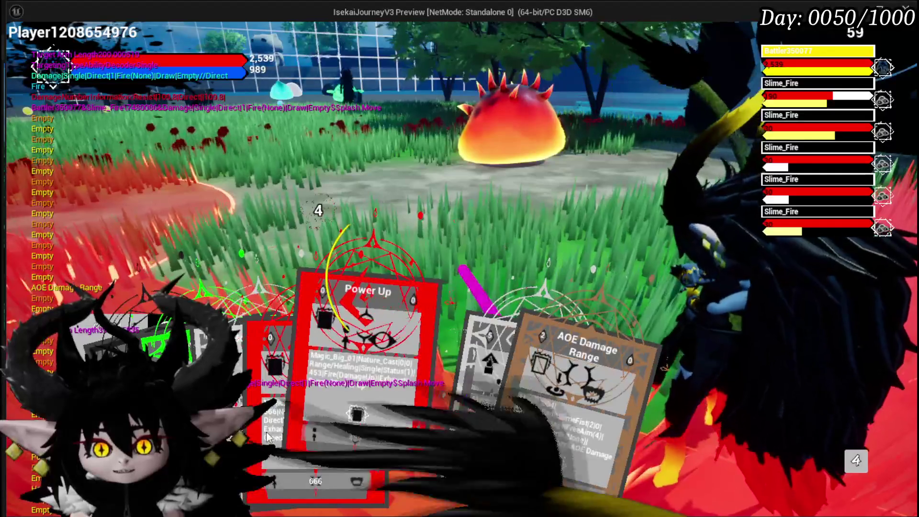
click(381, 433)
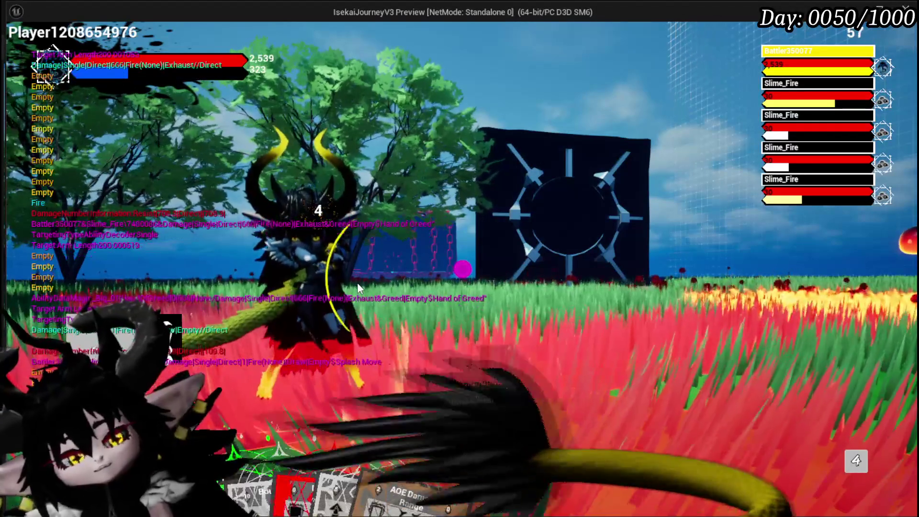
mouse_move(434, 438)
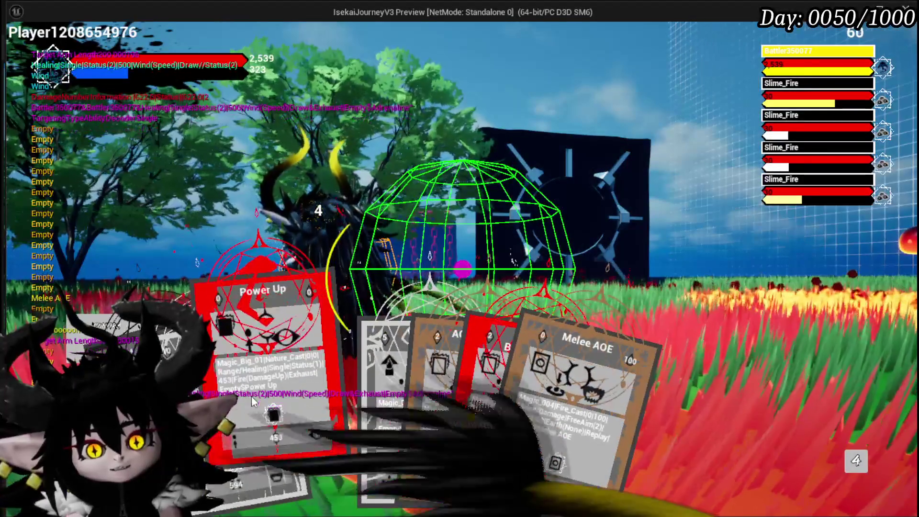
click(252, 396)
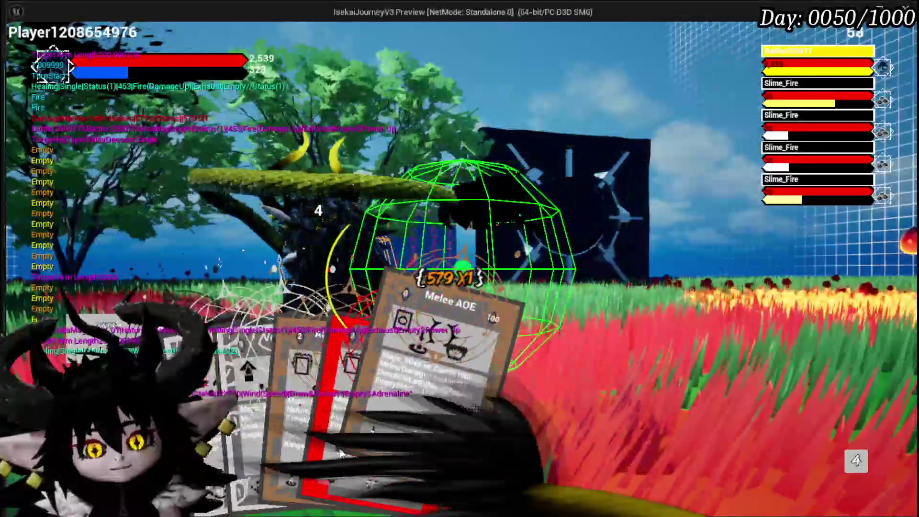
click(300, 415)
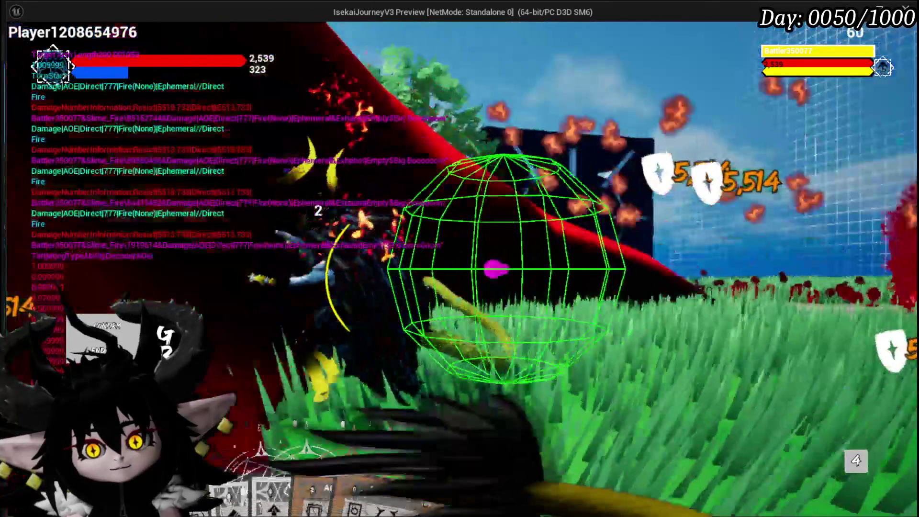
key(Escape)
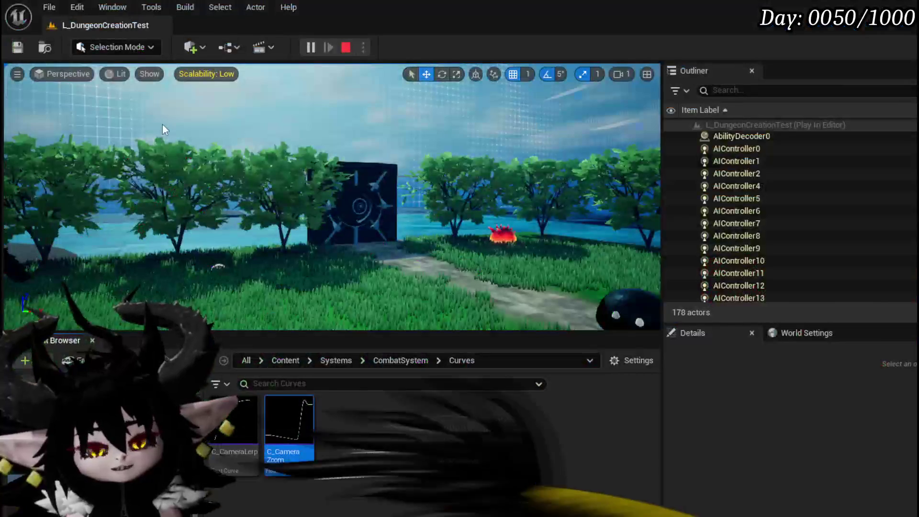
Save the assets, review C_CameraZoom, then open BPC_MC_Camera's CameraZoomOutSequence function
key(ctrl+s)
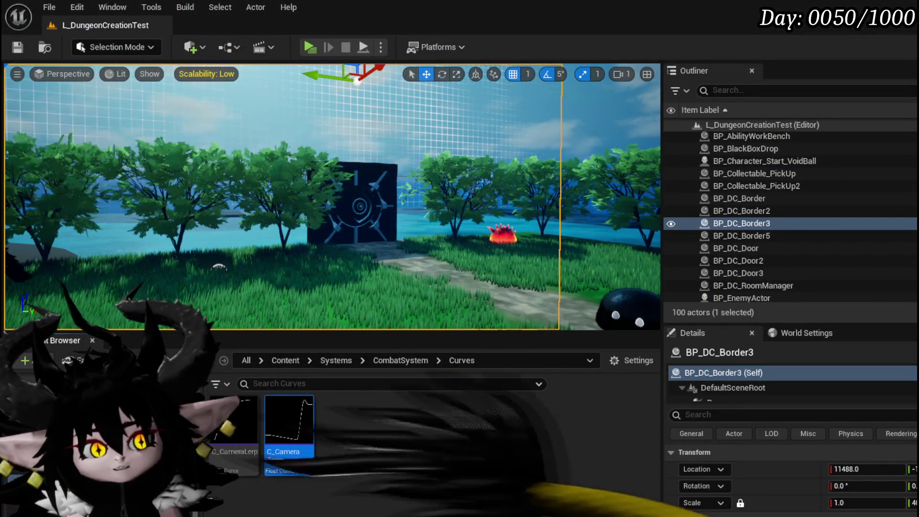
key(Return)
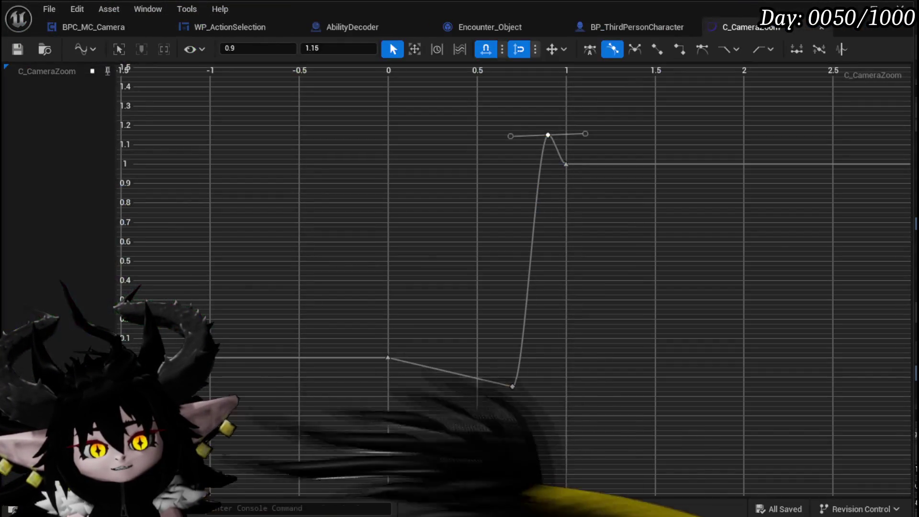
click(93, 27)
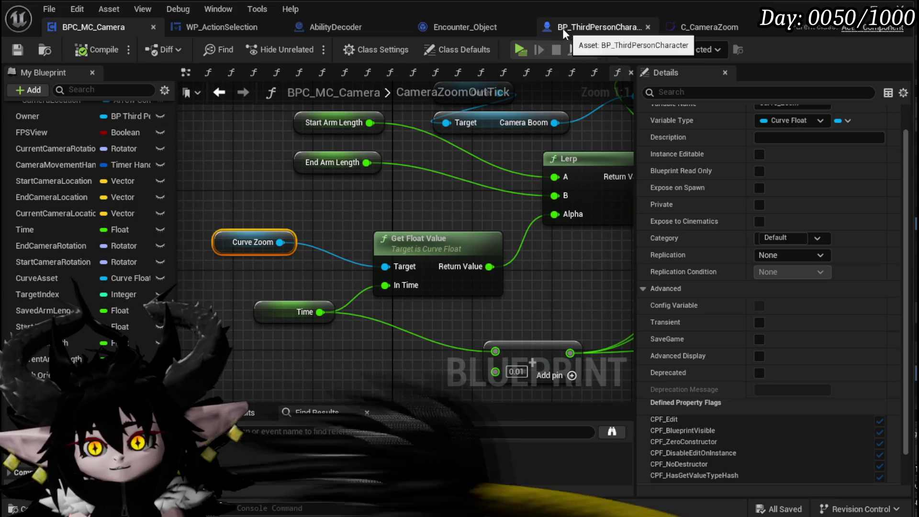
scroll(74, 270, up, 10)
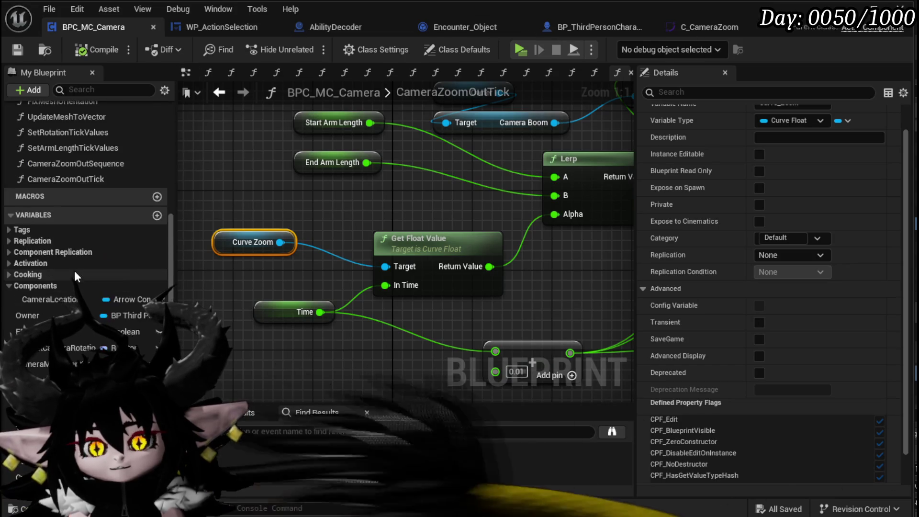
double_click(81, 325)
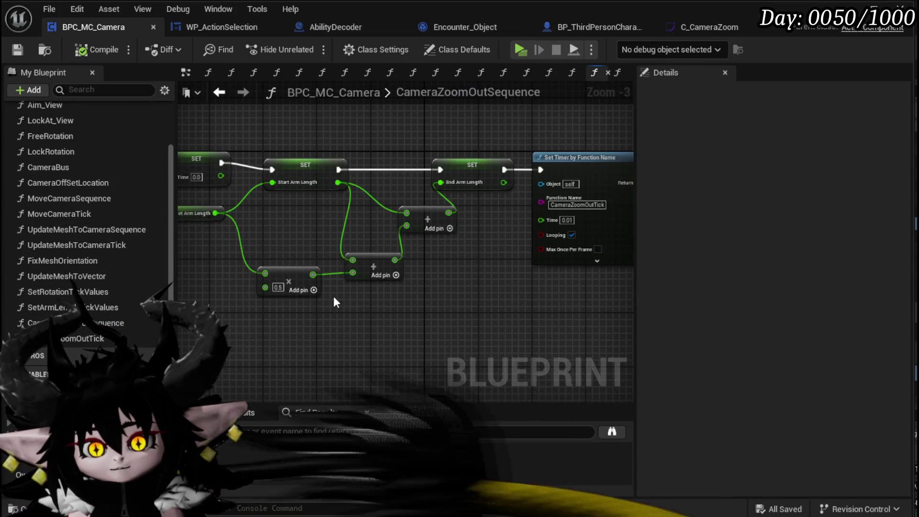
Change CameraZoomOutSequence's End Arm Length multiplier from 0.5 to 0.2, then open CameraBus
scroll(335, 301, up, 3)
text(0.2)
key(Return)
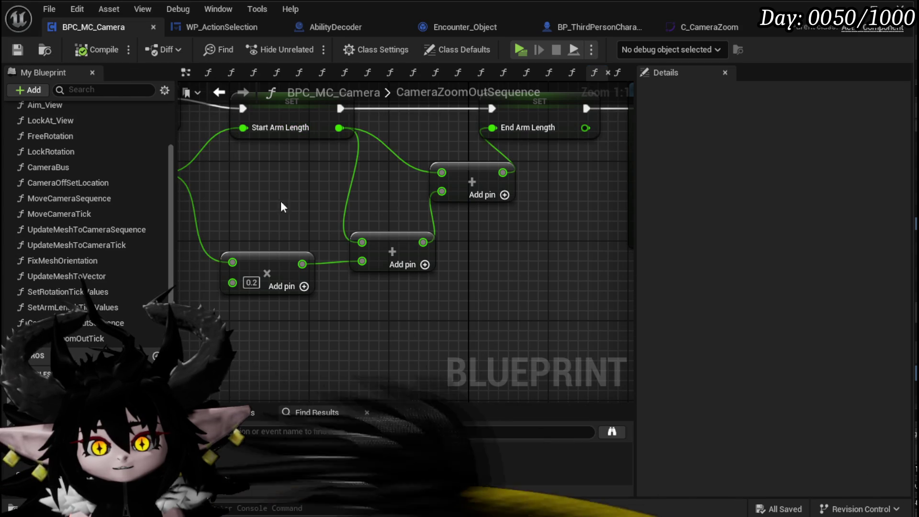
drag(288, 229, 406, 274)
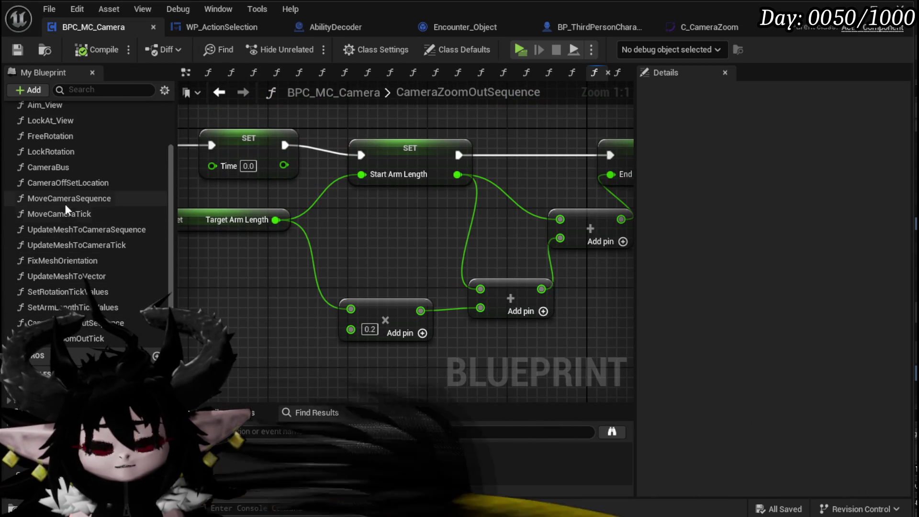
double_click(64, 168)
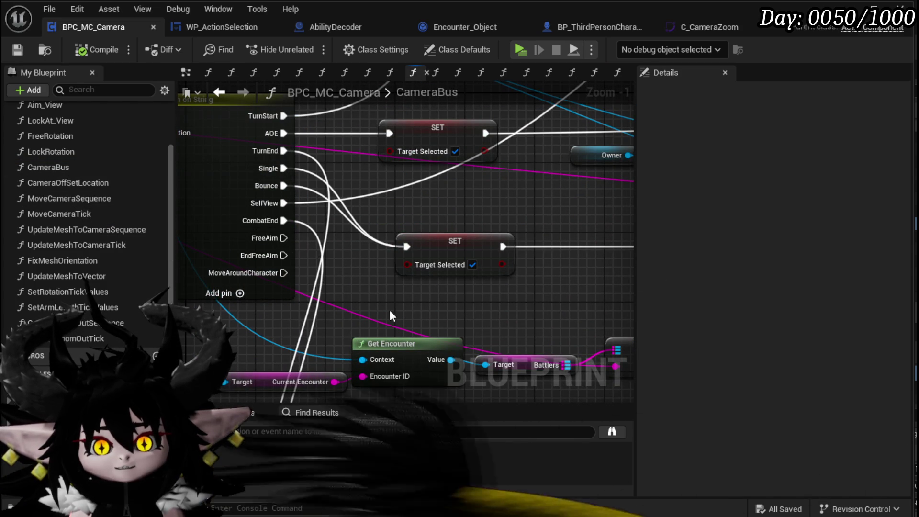
Save BPC_MC_Camera, then open WP_ActionSelection's UnselectAbility function graph
key(ctrl+s)
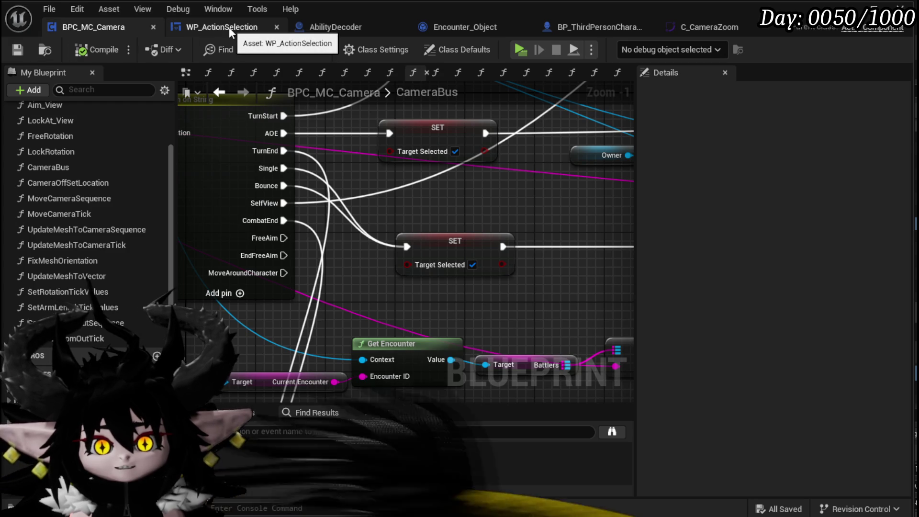
click(229, 27)
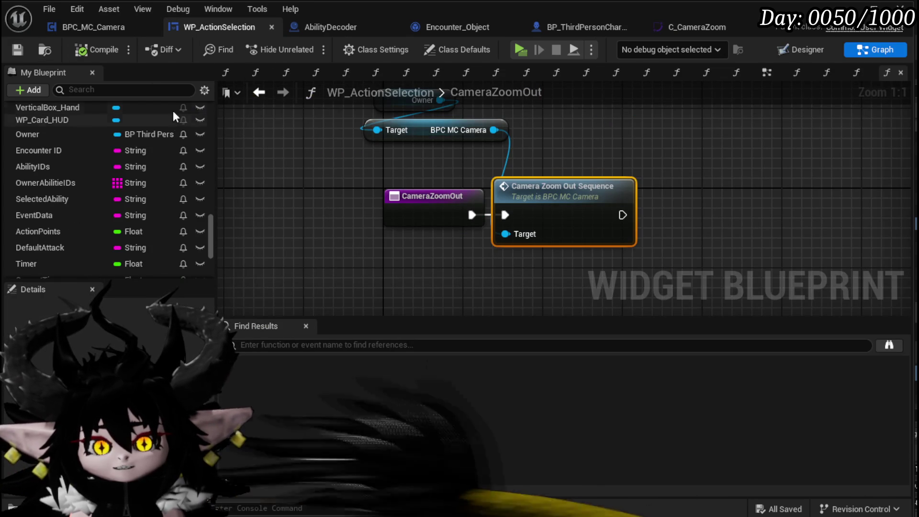
scroll(88, 154, up, 10)
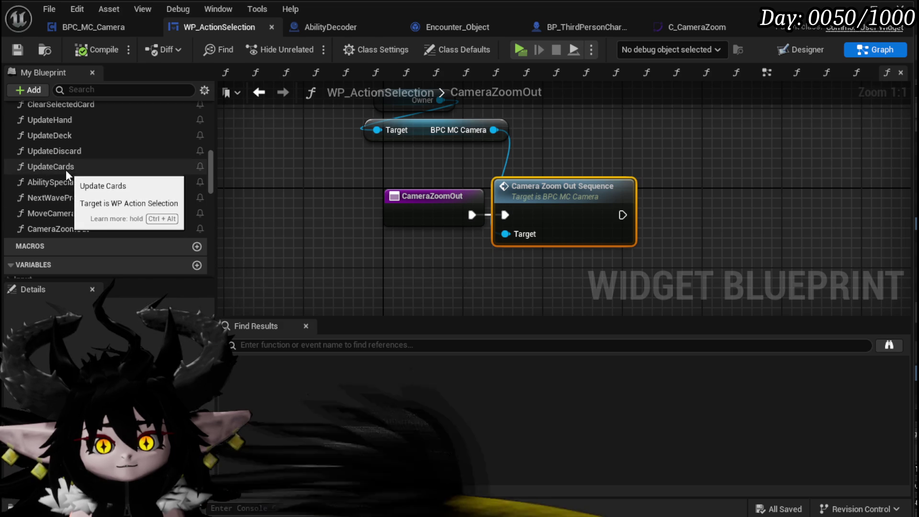
scroll(93, 213, up, 1)
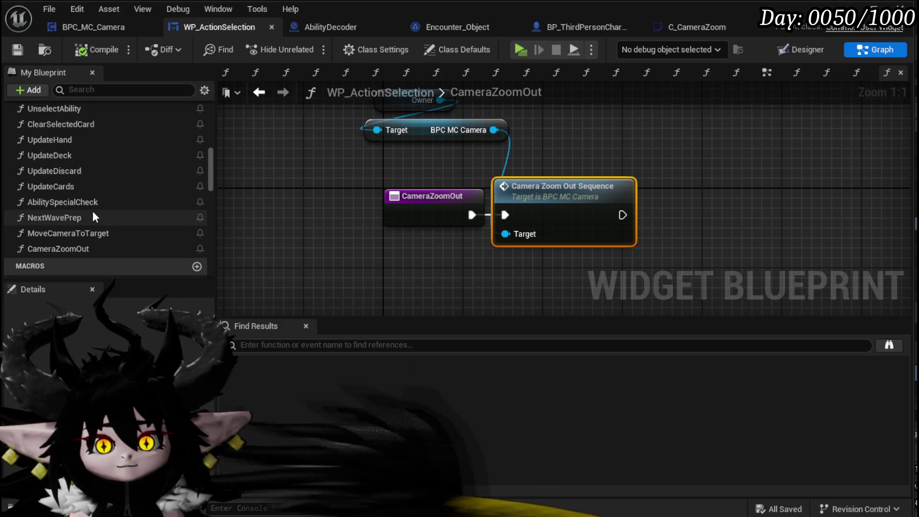
scroll(93, 213, up, 1)
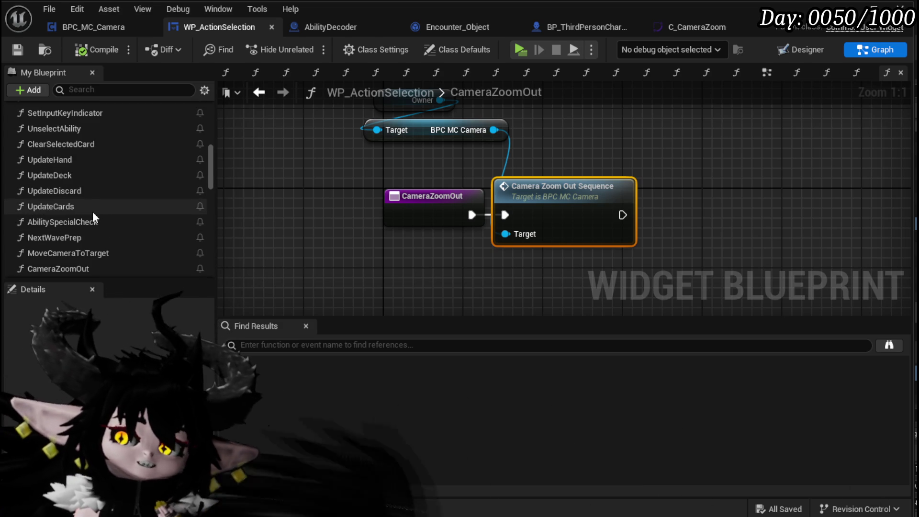
double_click(78, 129)
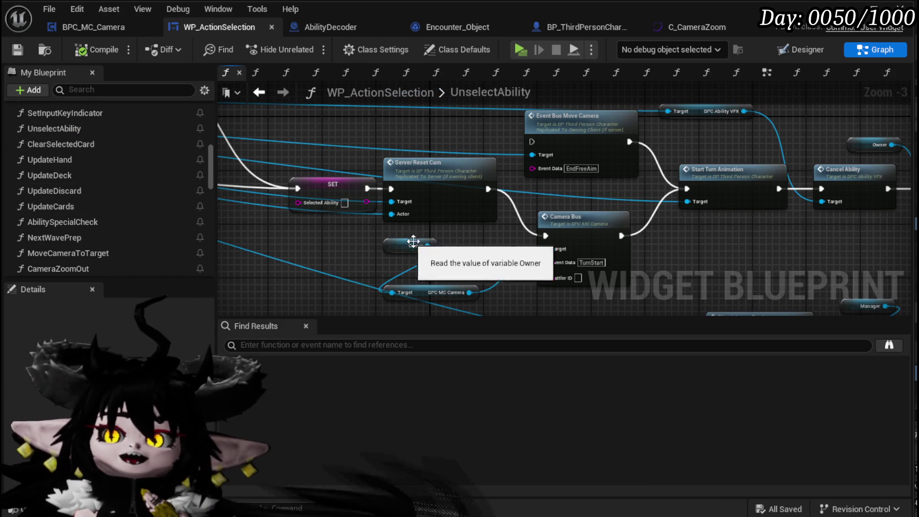
Open ClearSelectedCard, follow its call into UnselectAbility and select the Camera Bus node
scroll(447, 251, up, 3)
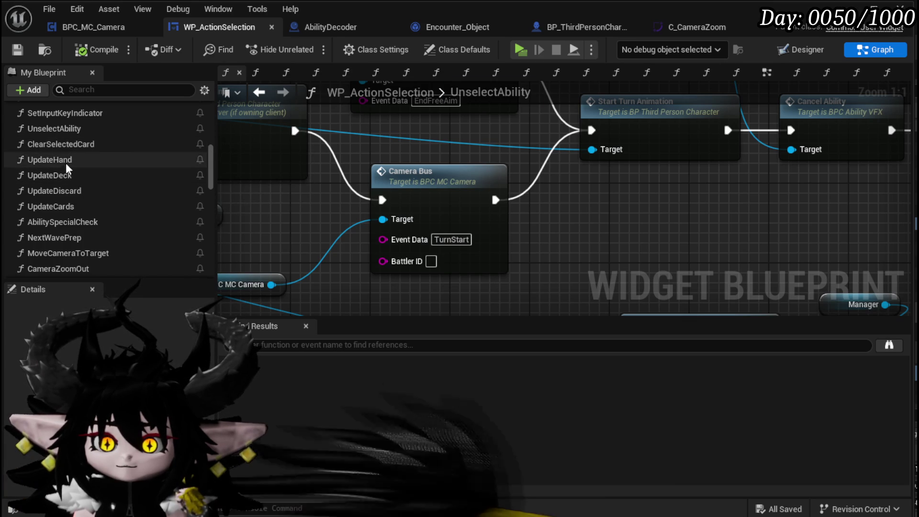
double_click(80, 144)
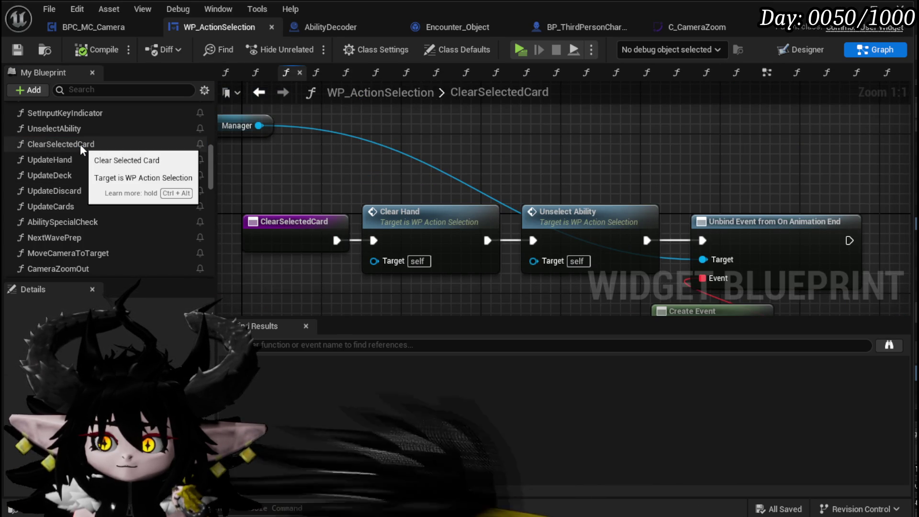
mouse_move(637, 194)
mouse_down()
mouse_move(648, 120)
mouse_move(638, 178)
mouse_up()
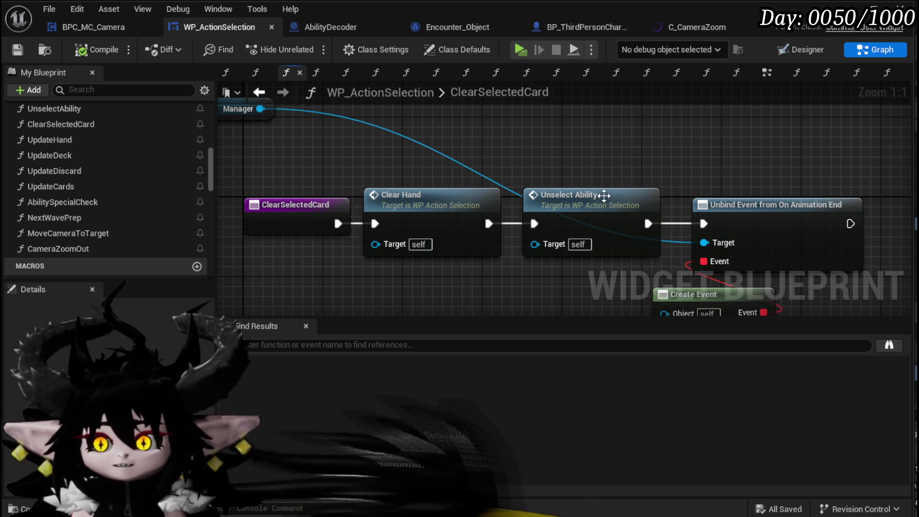
double_click(604, 200)
click(455, 229)
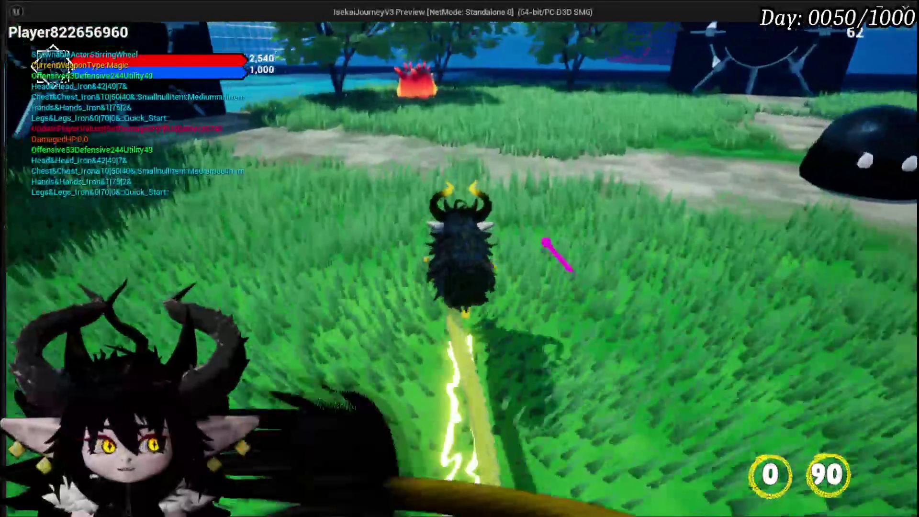
Run to the fire slime and hit it with a magic beam to start combat
key(d)
key(w)
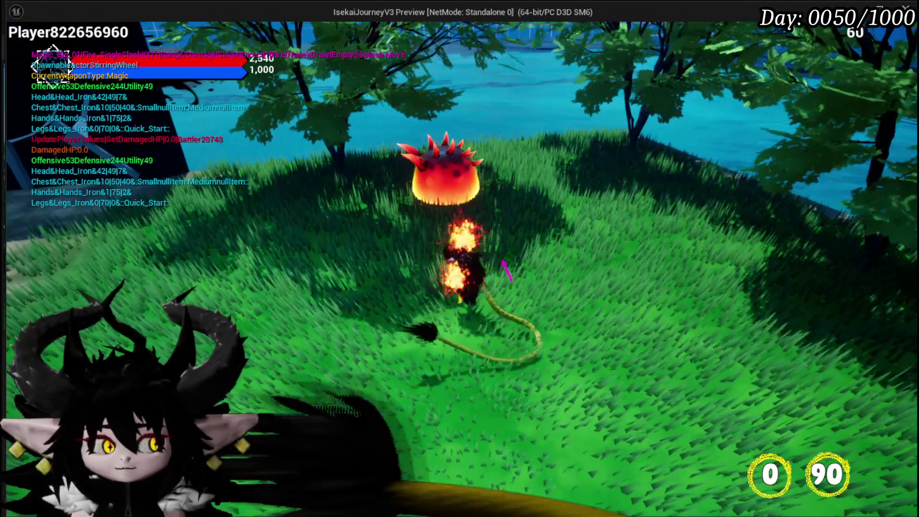
click(505, 269)
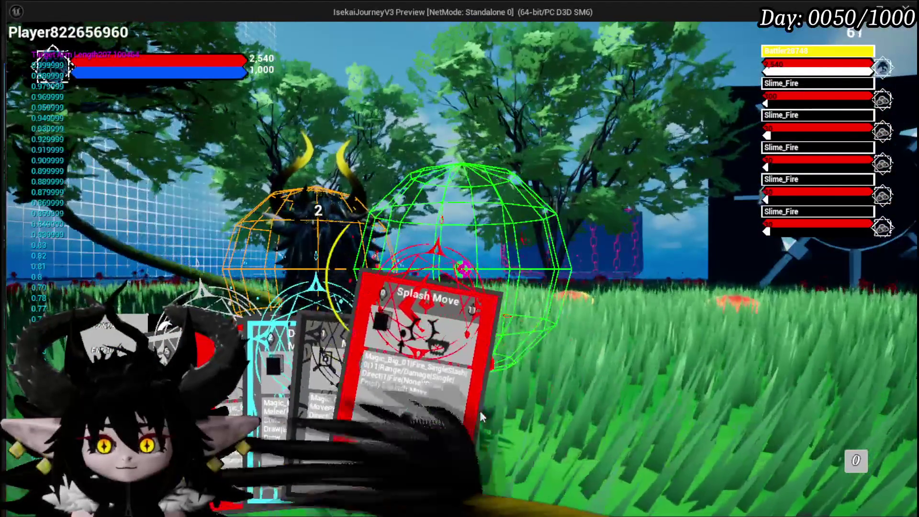
Cast Splash Move three times to check the camera zoom-out, then stop the session
click(479, 411)
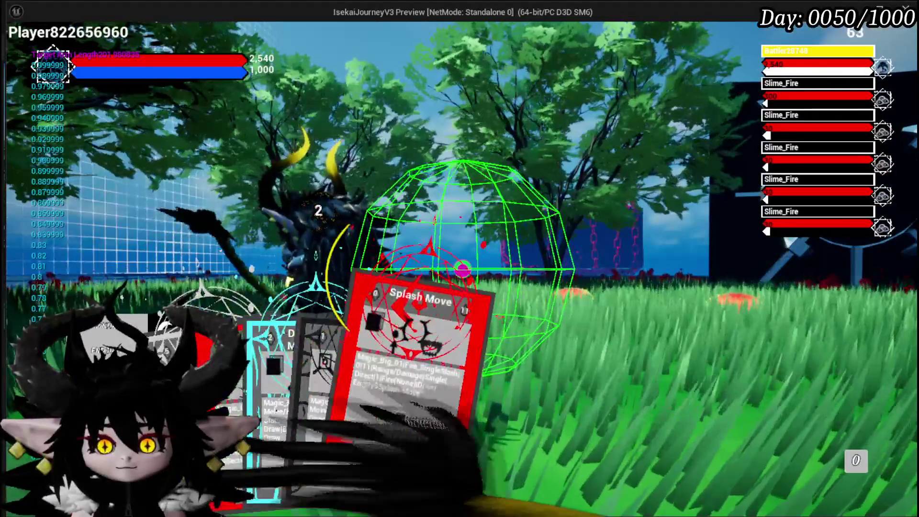
click(481, 318)
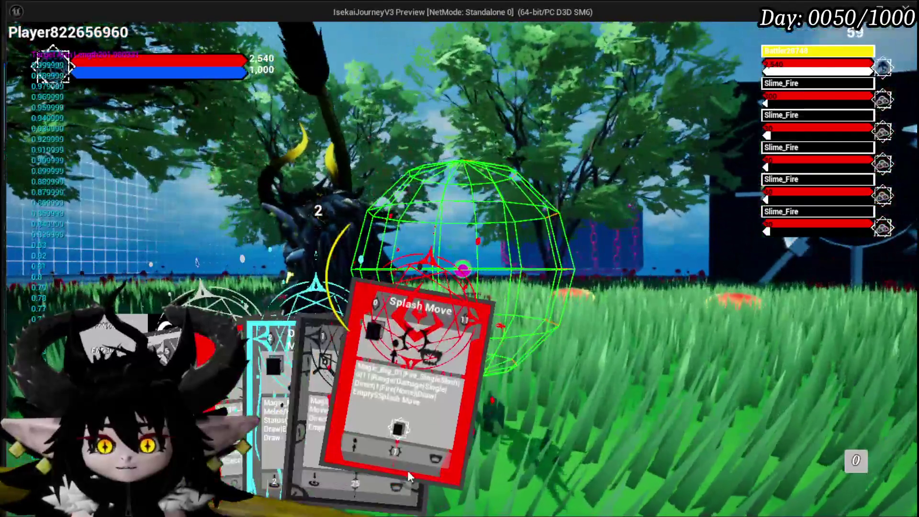
click(407, 470)
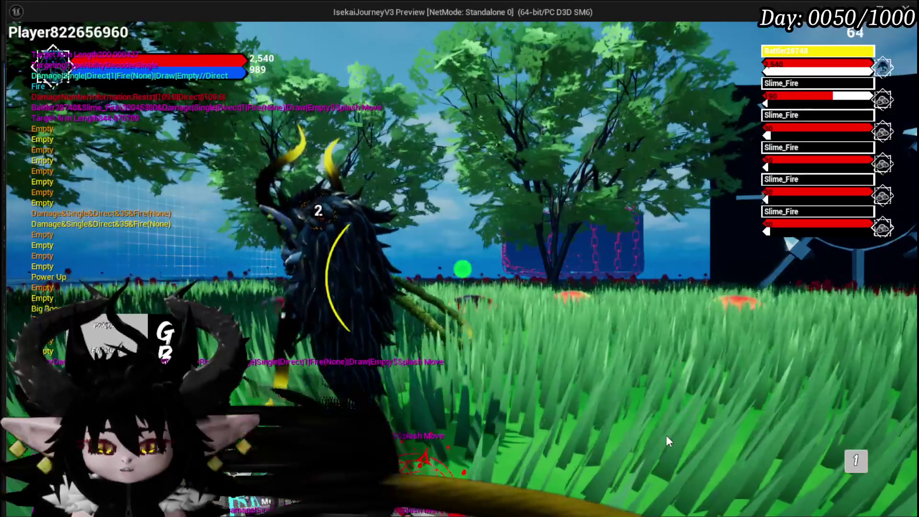
mouse_move(383, 448)
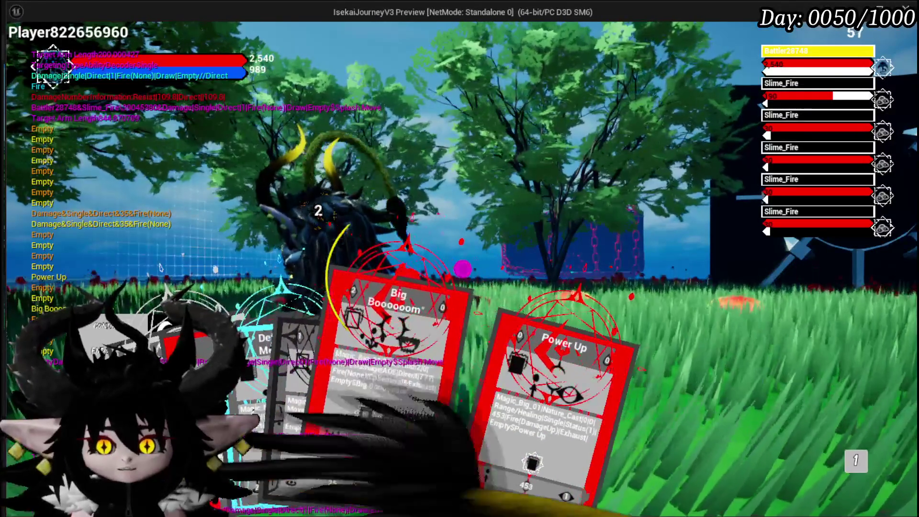
key(Escape)
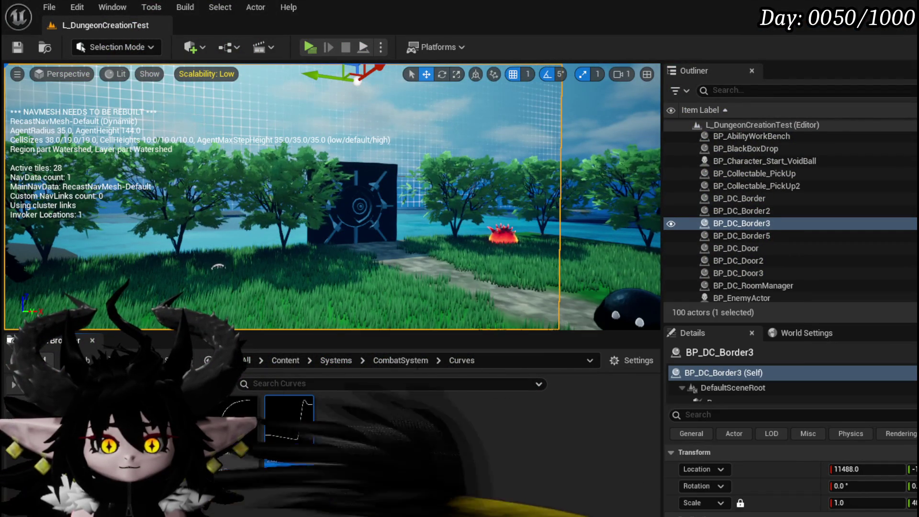
Look over the UnselectAbility graph, cycling through BP_ThirdPersonCharacter, BPC_MC_Camera and WP_ActionSelection
key(alt+Tab)
scroll(343, 217, down, 2)
mouse_move(446, 228)
mouse_down()
mouse_move(611, 220)
mouse_move(549, 246)
mouse_move(380, 236)
mouse_up()
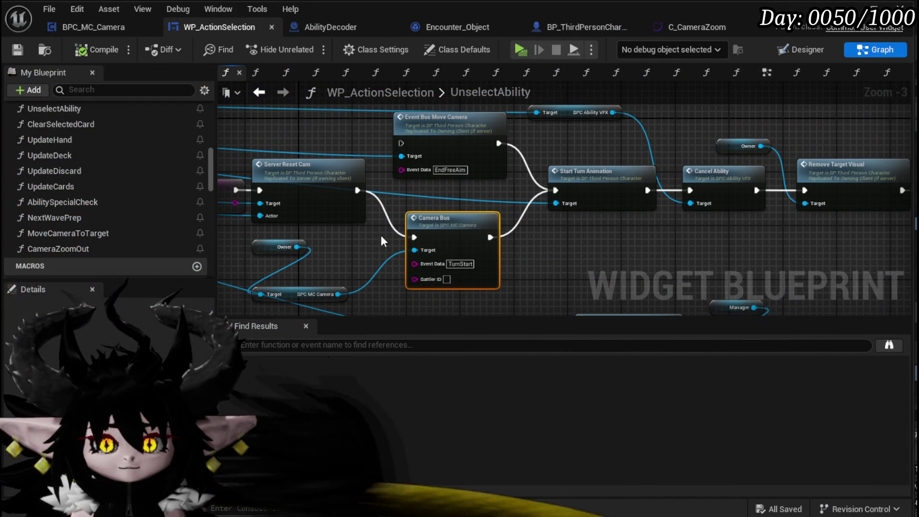
click(91, 27)
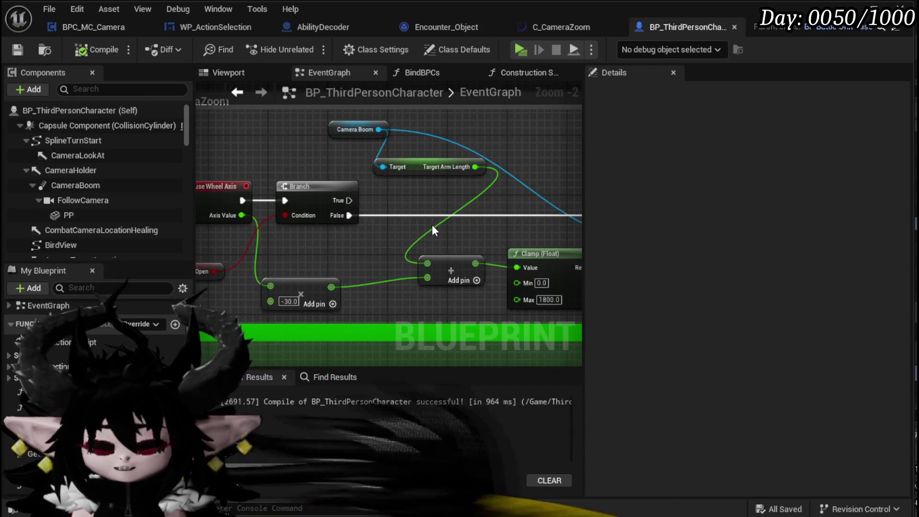
click(94, 30)
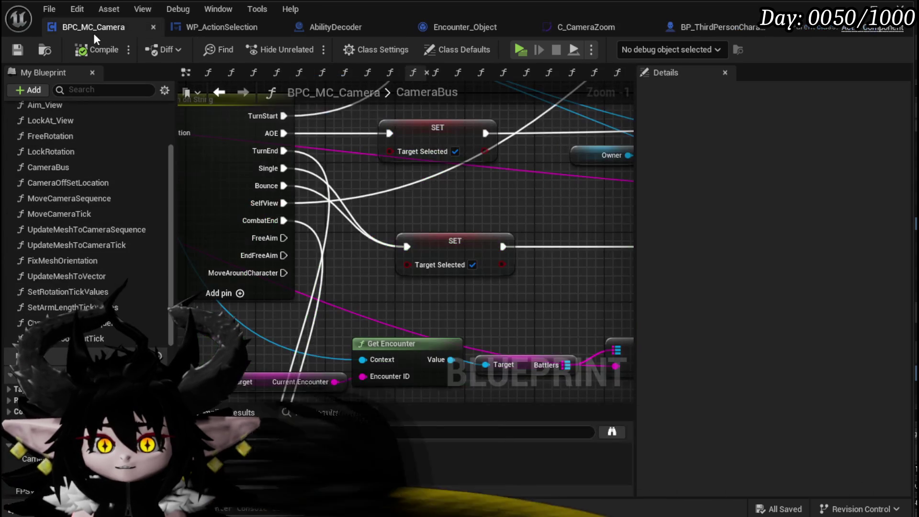
click(201, 29)
Pan to the Server Reset Cam node and jump to its Server_ResetCam event
drag(601, 226, 366, 236)
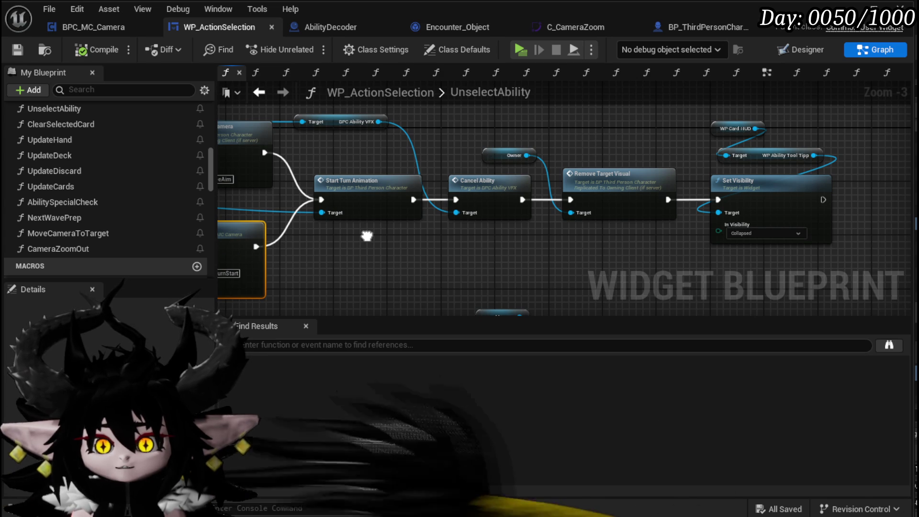
mouse_move(367, 235)
mouse_down()
mouse_move(467, 232)
mouse_move(423, 214)
mouse_move(547, 214)
mouse_move(685, 152)
mouse_up()
mouse_move(556, 149)
mouse_down()
mouse_move(900, 248)
mouse_move(478, 191)
mouse_move(425, 166)
mouse_up()
double_click(425, 166)
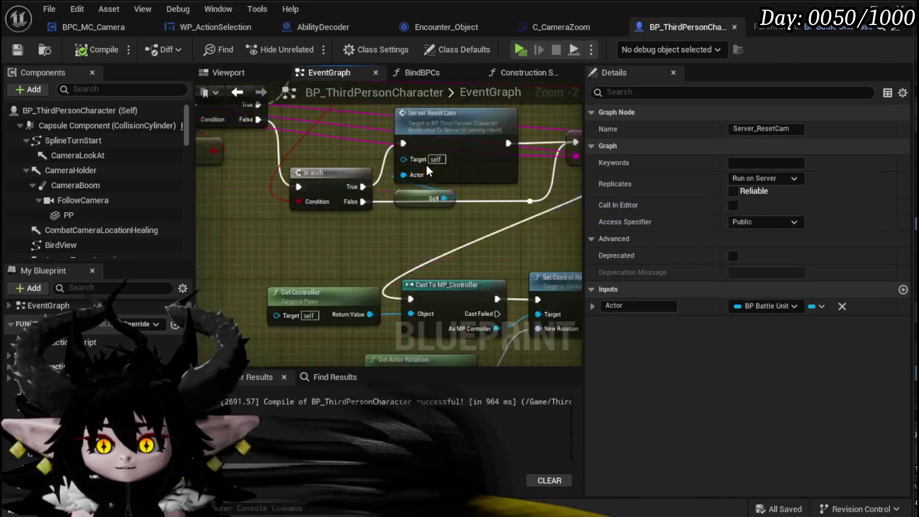
Inspect the nodes around Server_ResetCam, stepping back to the Camera Boom arm-length logic and forward again
scroll(378, 165, up, 1)
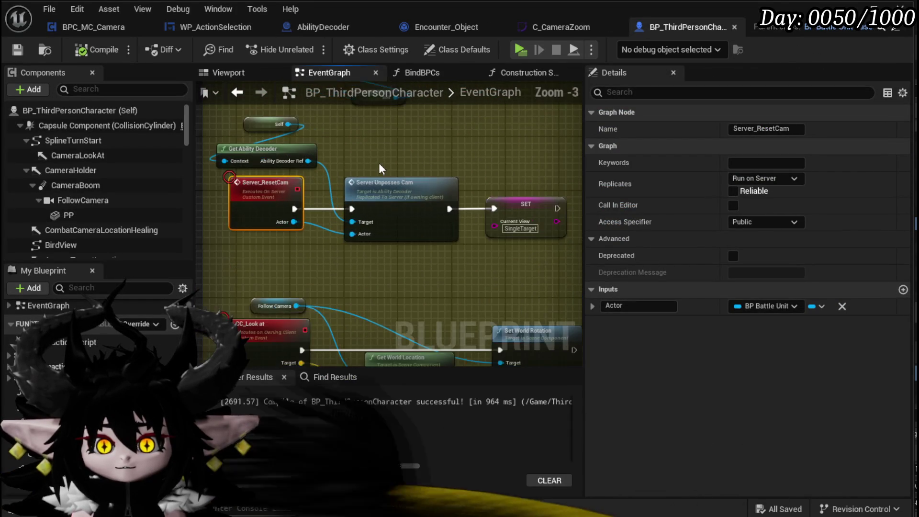
mouse_move(378, 163)
mouse_down()
mouse_move(360, 106)
mouse_move(361, 118)
mouse_up()
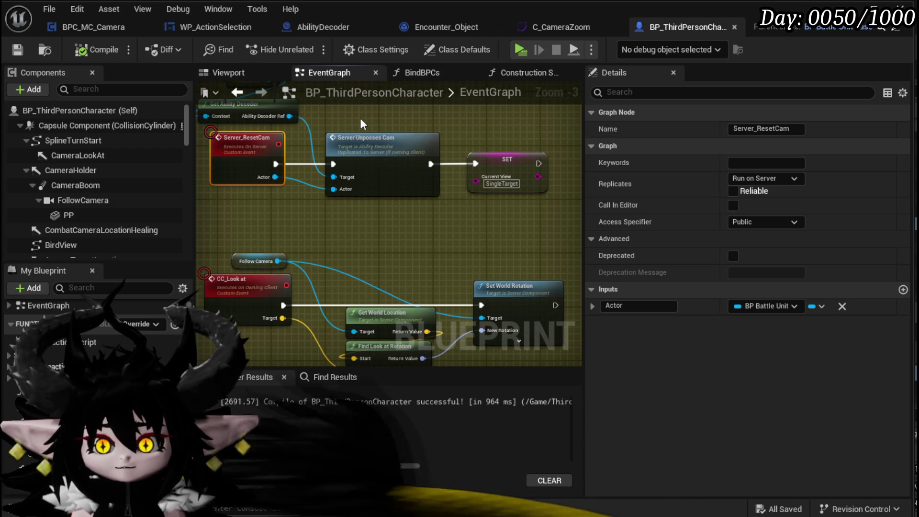
mouse_move(360, 119)
mouse_down()
mouse_move(396, 212)
mouse_move(358, 202)
mouse_up()
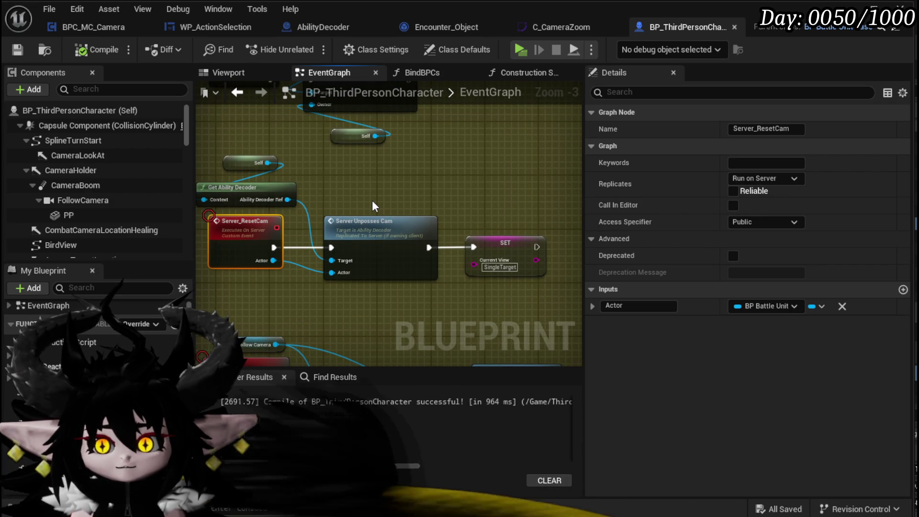
click(248, 95)
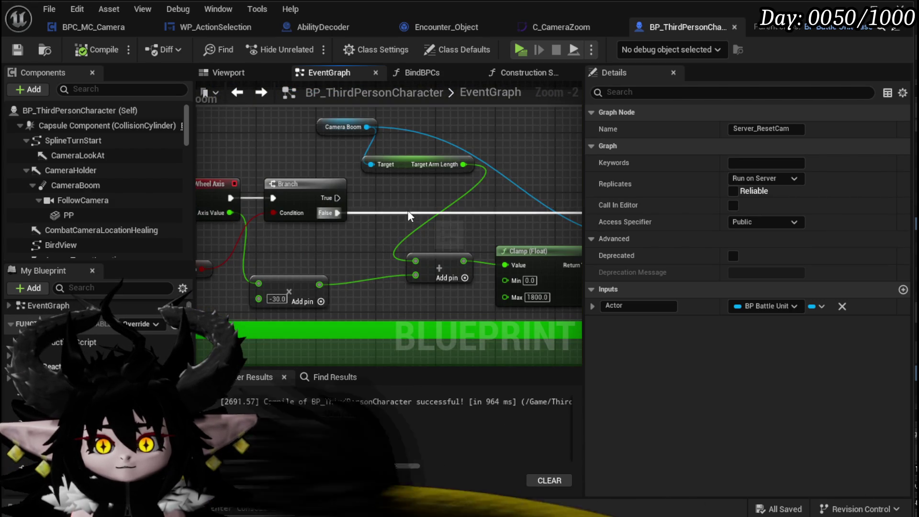
click(253, 95)
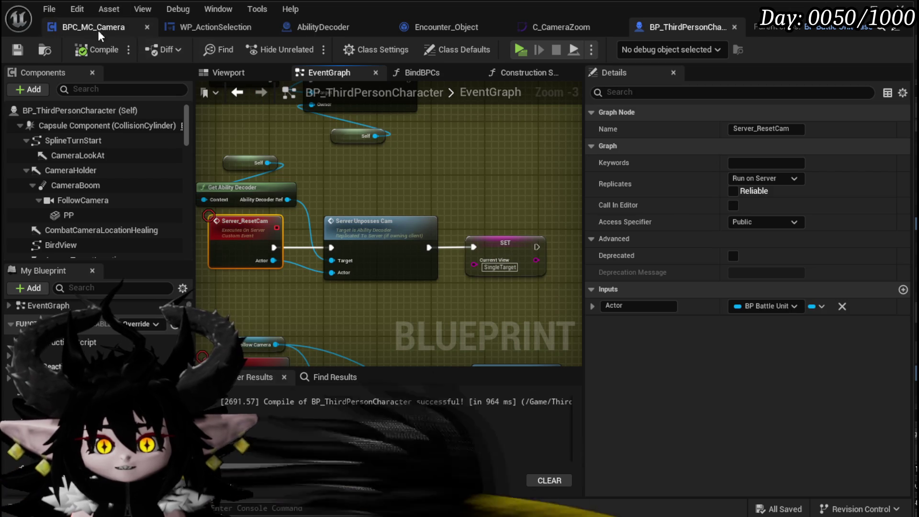
In WP_ActionSelection, pan UnselectAbility to Remove Target Visual and the Collapsed Set Visibility node
click(210, 24)
mouse_move(541, 244)
mouse_down()
mouse_move(420, 178)
mouse_move(337, 201)
mouse_up()
mouse_move(538, 262)
mouse_down()
mouse_move(445, 244)
mouse_move(365, 248)
mouse_up()
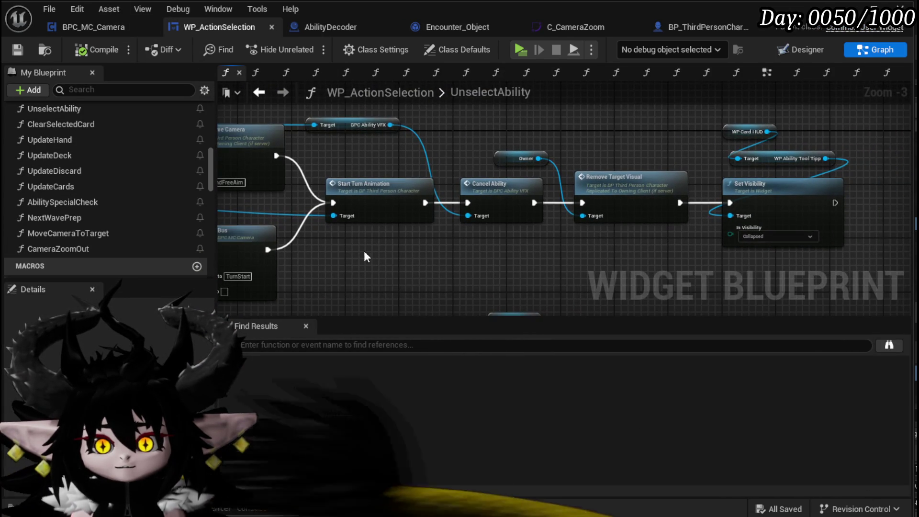
drag(493, 258, 344, 249)
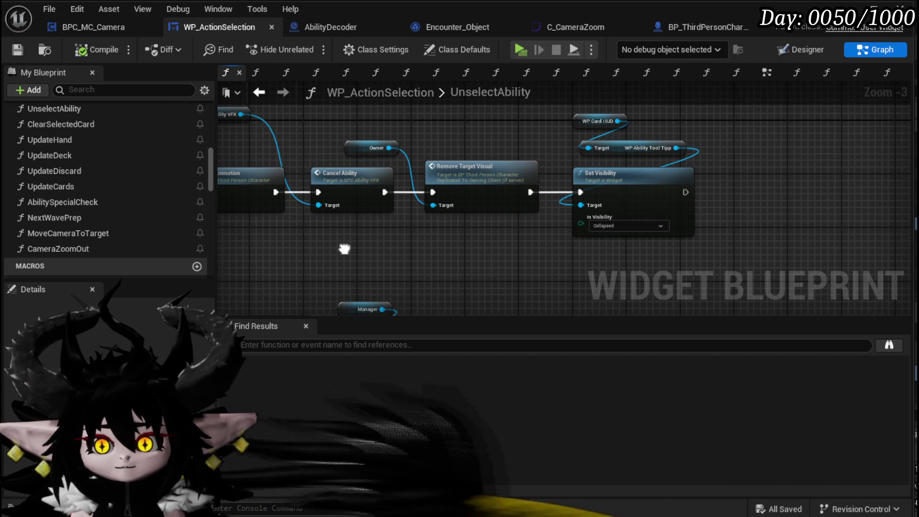
mouse_move(344, 249)
mouse_down()
mouse_move(476, 135)
mouse_move(397, 257)
mouse_move(371, 231)
mouse_move(616, 193)
mouse_up()
mouse_move(548, 210)
mouse_down()
mouse_move(603, 197)
mouse_move(738, 266)
mouse_move(580, 199)
mouse_move(402, 187)
mouse_up()
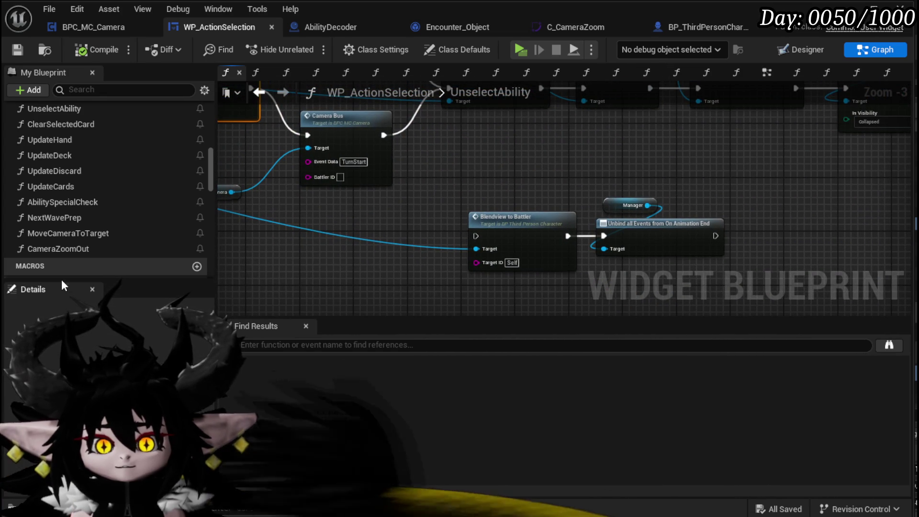
scroll(77, 231, down, 10)
scroll(78, 230, down, 5)
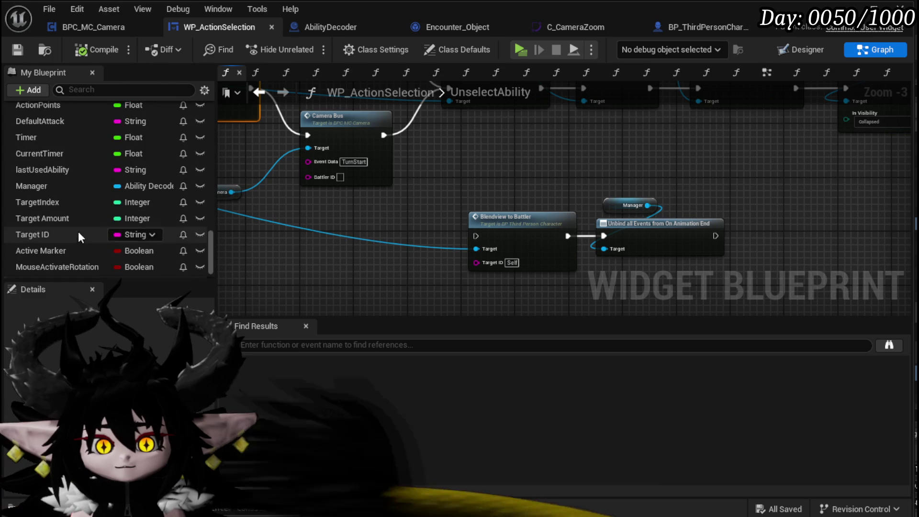
text(O)
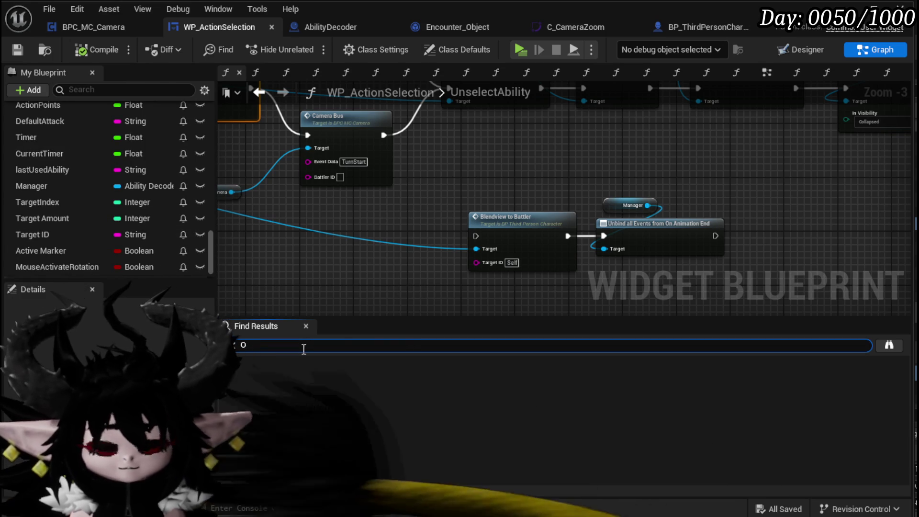
text(n animation end)
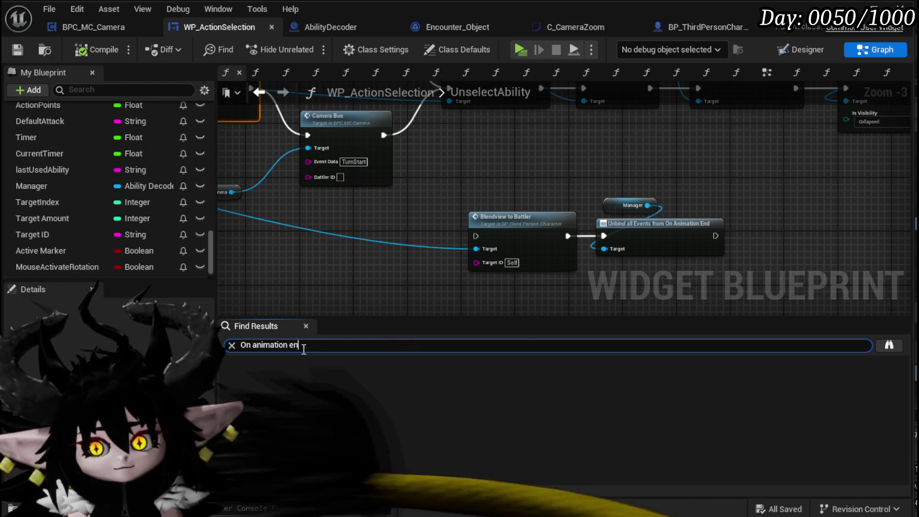
Delete the On Animation End unbind, Blendview and Manager nodes, then compile and save WP_ActionSelection
key(Return)
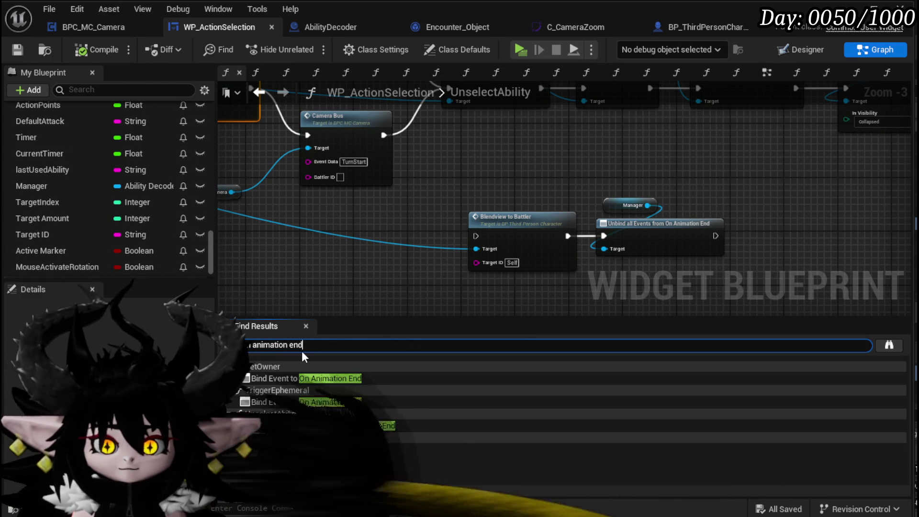
click(289, 426)
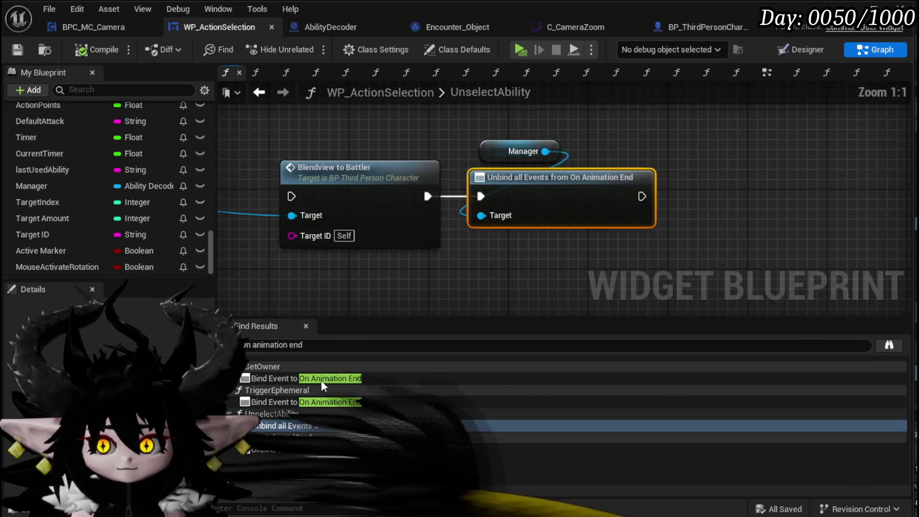
scroll(361, 277, down, 3)
drag(360, 277, 576, 148)
key(Delete)
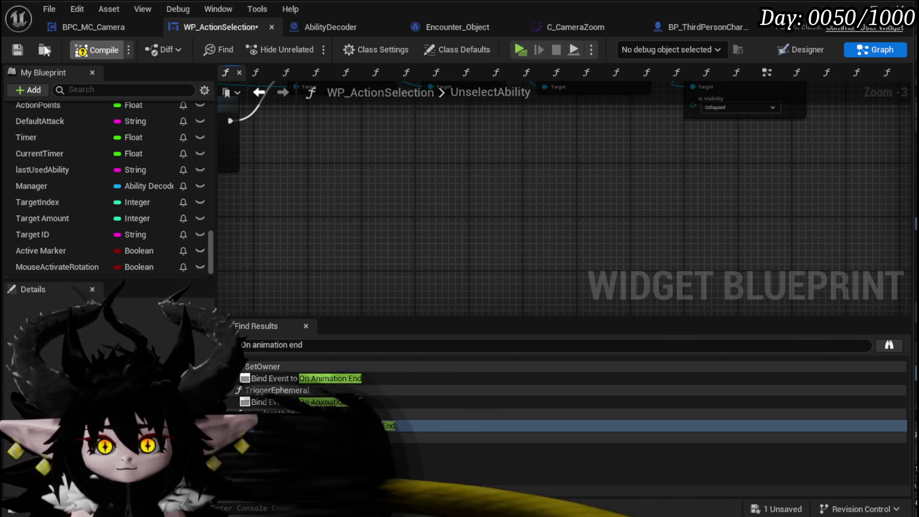
click(14, 47)
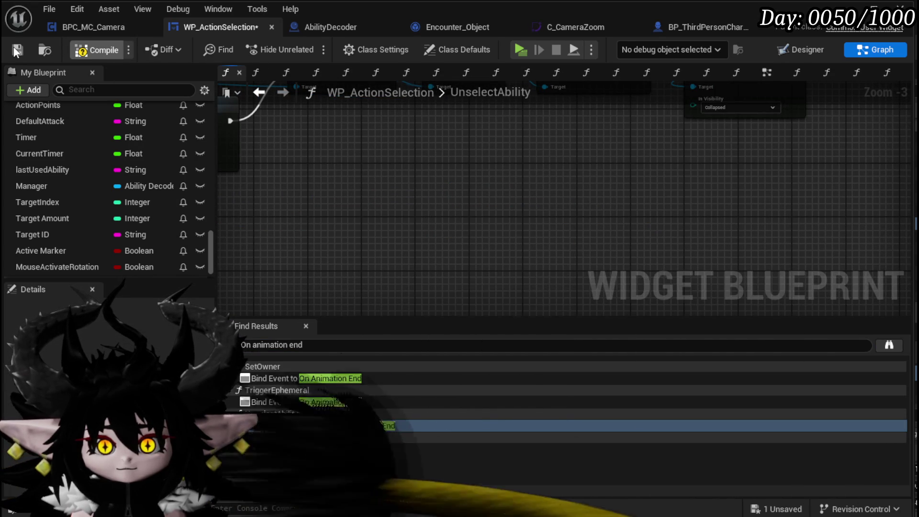
Re-run the On Animation End search and jump to the Bind Event node in SetOwner
click(302, 346)
key(Return)
click(294, 377)
scroll(322, 274, up, 2)
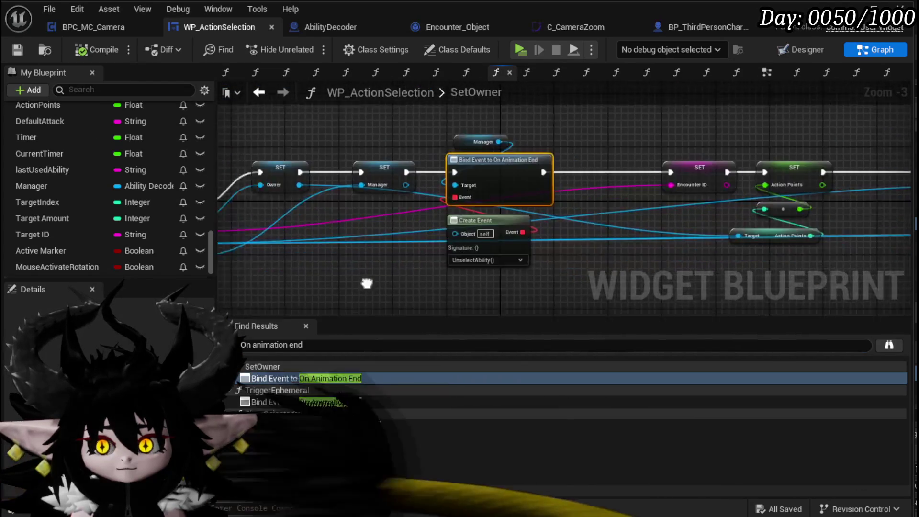
scroll(84, 228, up, 10)
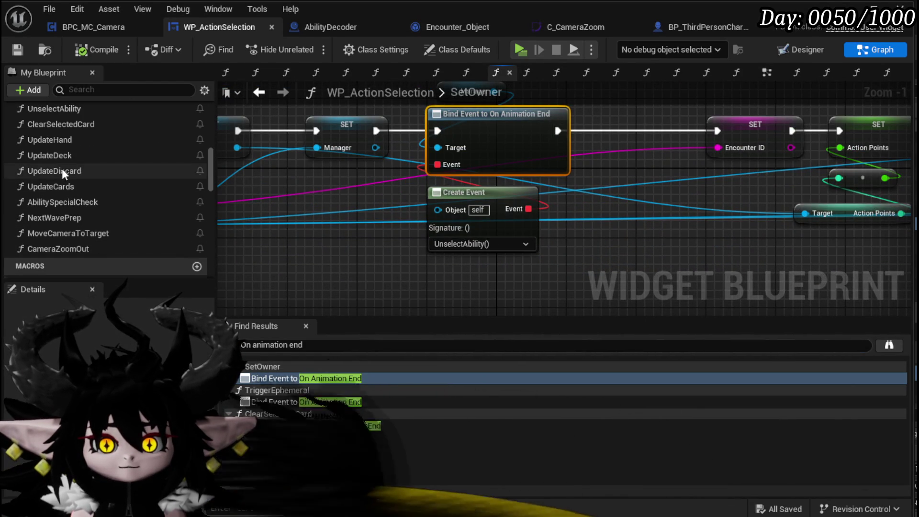
scroll(65, 139, up, 1)
From UnselectAbility, open BPC_MC_Camera's CameraBus function and view its whole Switch on String node
double_click(67, 129)
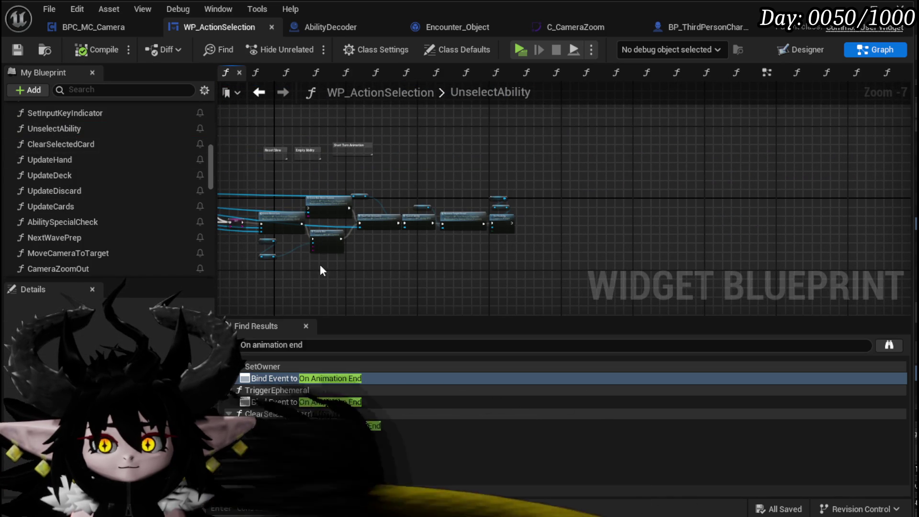
scroll(483, 275, up, 4)
drag(483, 275, 485, 292)
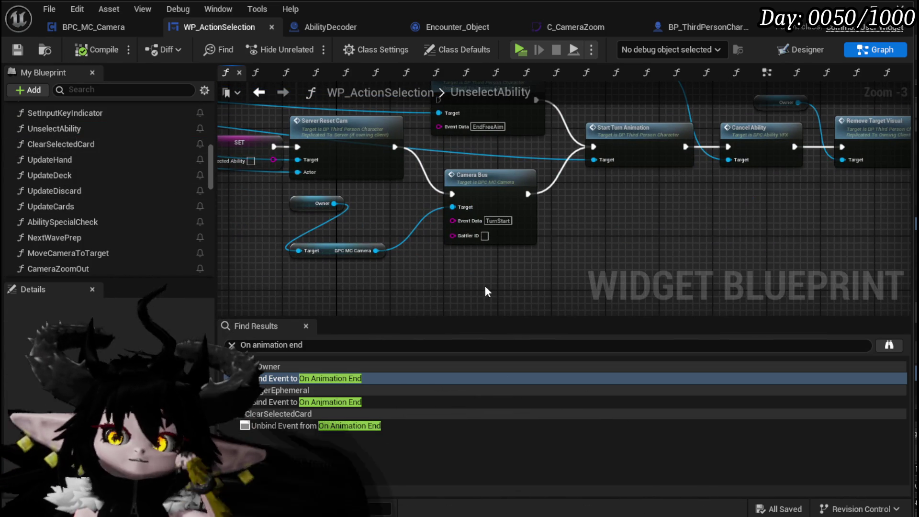
double_click(498, 195)
scroll(441, 222, down, 1)
drag(440, 222, 530, 301)
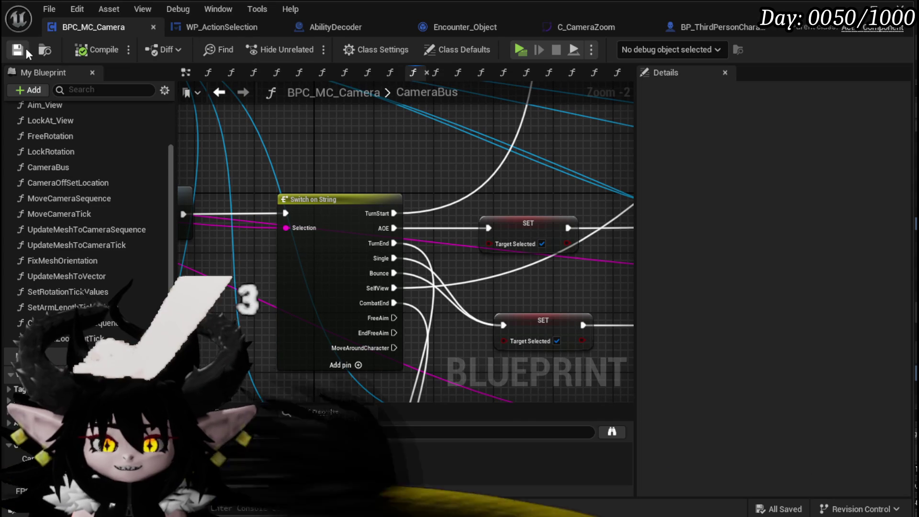
Look over the CameraBus graph and reposition the Aim Camera Location node near Owner
mouse_move(288, 123)
mouse_down()
mouse_move(277, 143)
mouse_move(338, 365)
mouse_move(365, 129)
mouse_move(354, 129)
mouse_up()
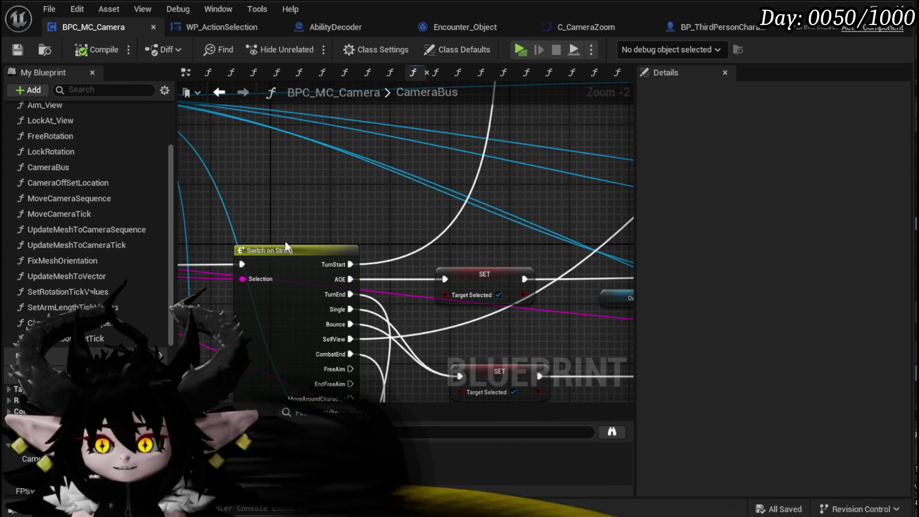
click(226, 28)
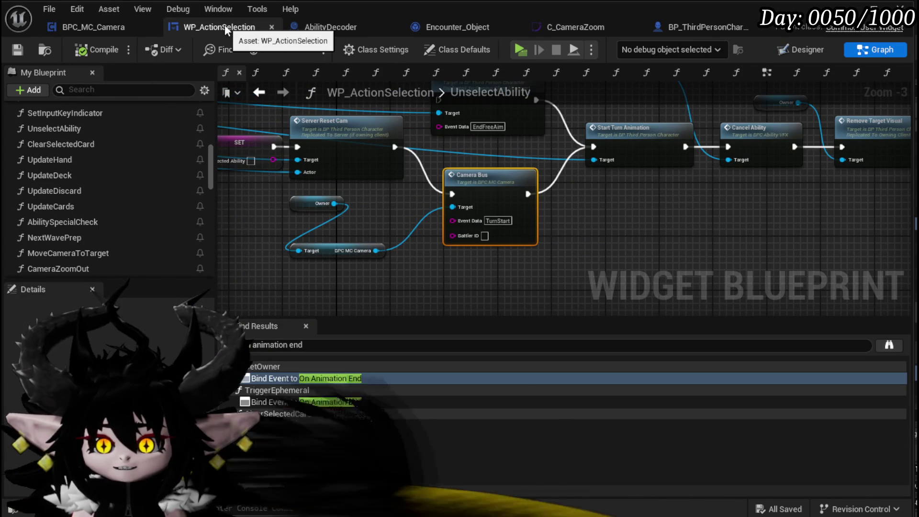
click(101, 28)
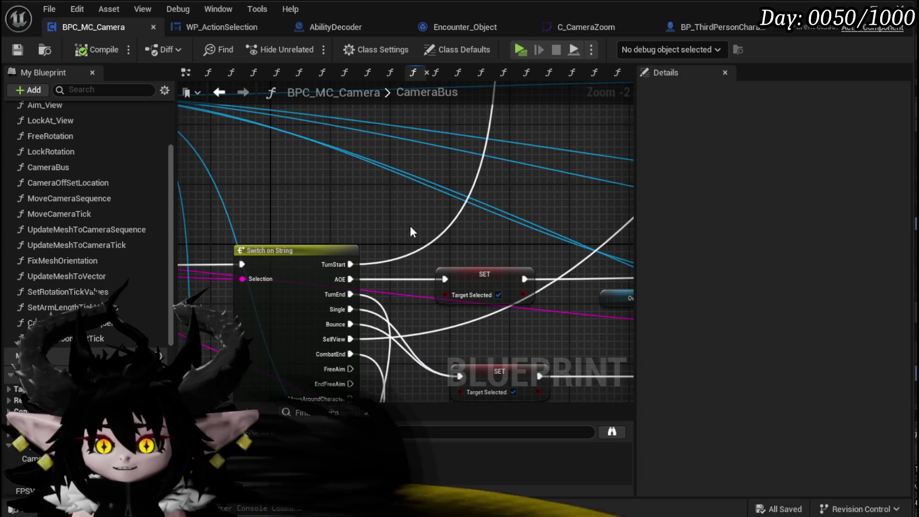
scroll(409, 228, down, 2)
mouse_move(408, 228)
mouse_down()
mouse_move(402, 293)
mouse_move(328, 297)
mouse_move(301, 336)
mouse_up()
scroll(402, 293, up, 3)
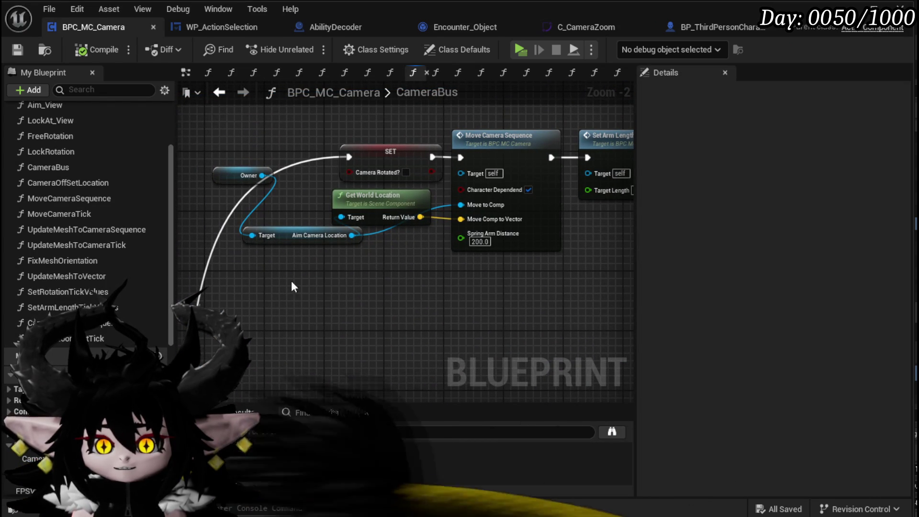
drag(292, 235, 233, 251)
click(319, 273)
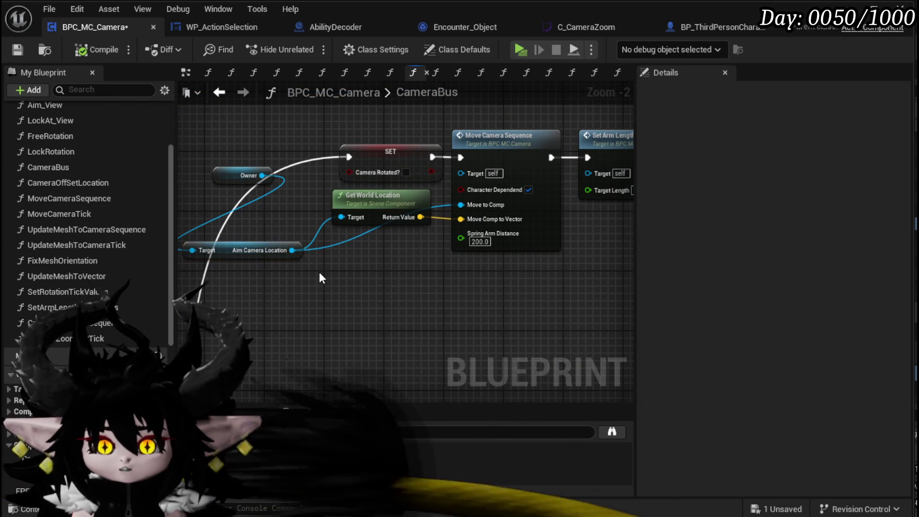
mouse_move(383, 300)
mouse_down()
mouse_move(306, 323)
mouse_move(397, 332)
mouse_up()
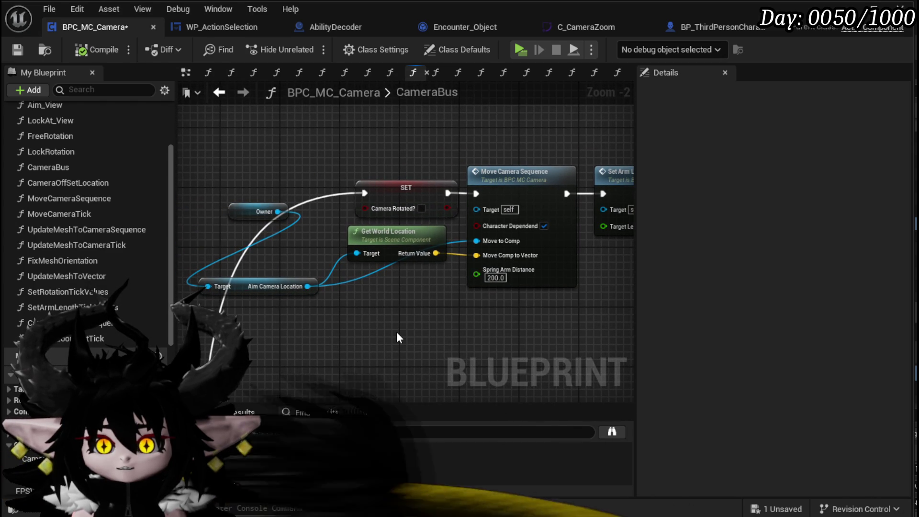
drag(277, 211, 220, 262)
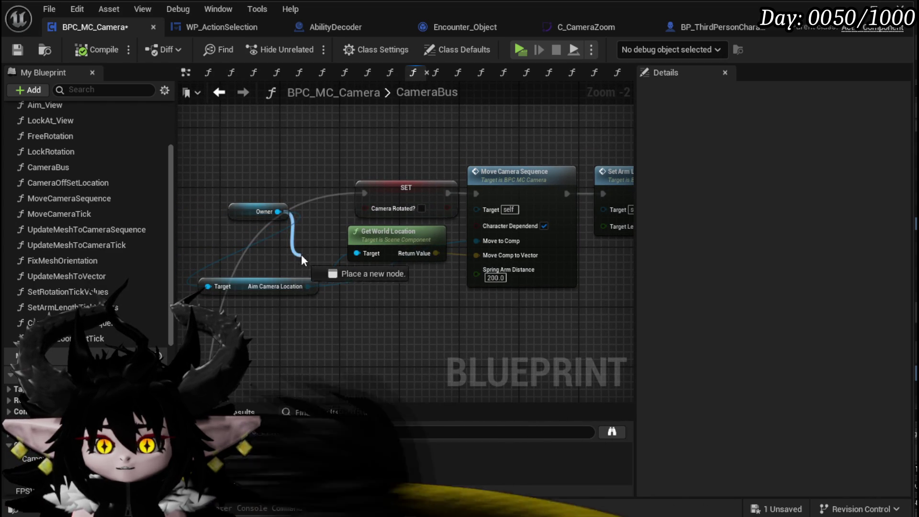
drag(302, 260, 271, 252)
drag(270, 252, 305, 254)
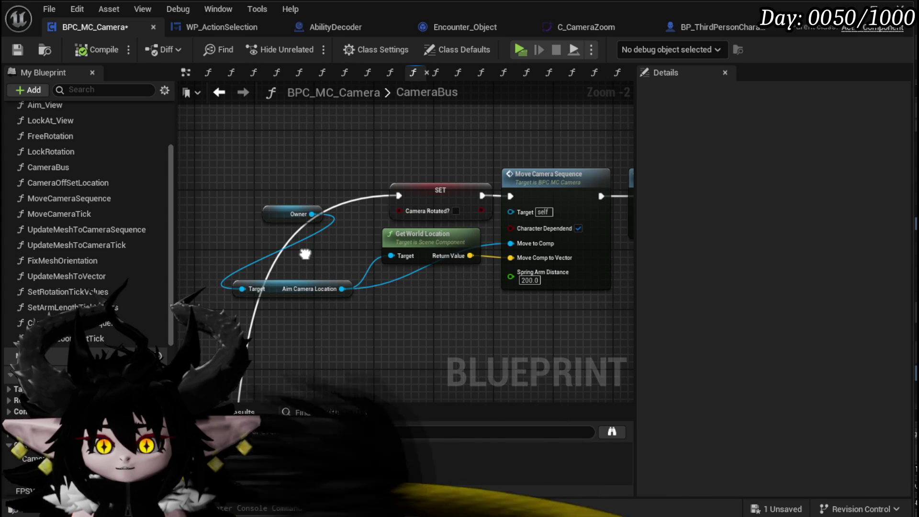
drag(304, 254, 315, 253)
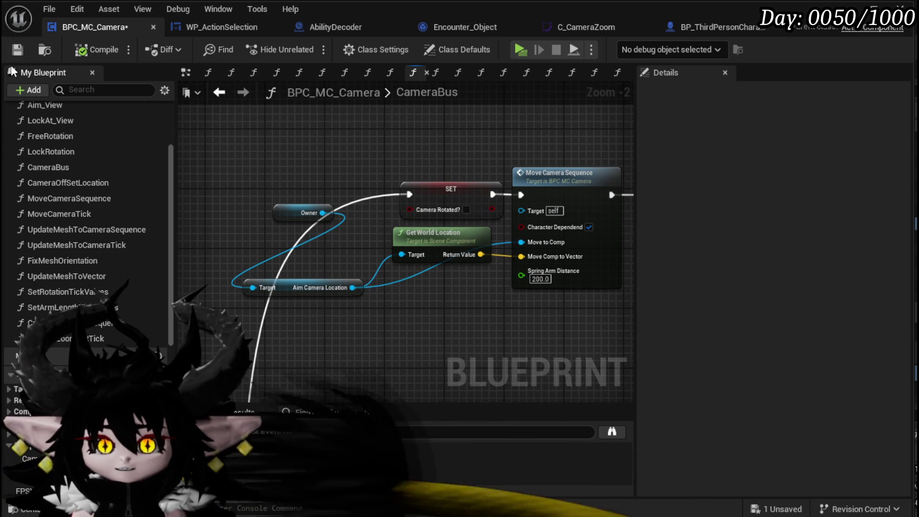
In CameraZoomOutTick, add a SET Time 0.0 node wired after the timer clear, then compile and save
double_click(87, 340)
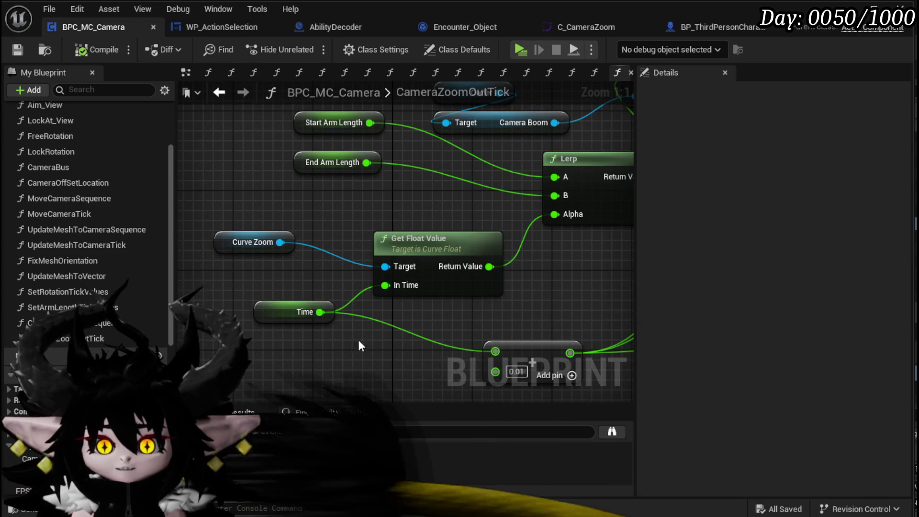
drag(286, 306, 265, 316)
scroll(355, 337, down, 5)
scroll(355, 337, up, 2)
click(309, 223)
key(ctrl+x)
scroll(533, 190, up, 3)
key(ctrl+v)
drag(455, 235, 498, 237)
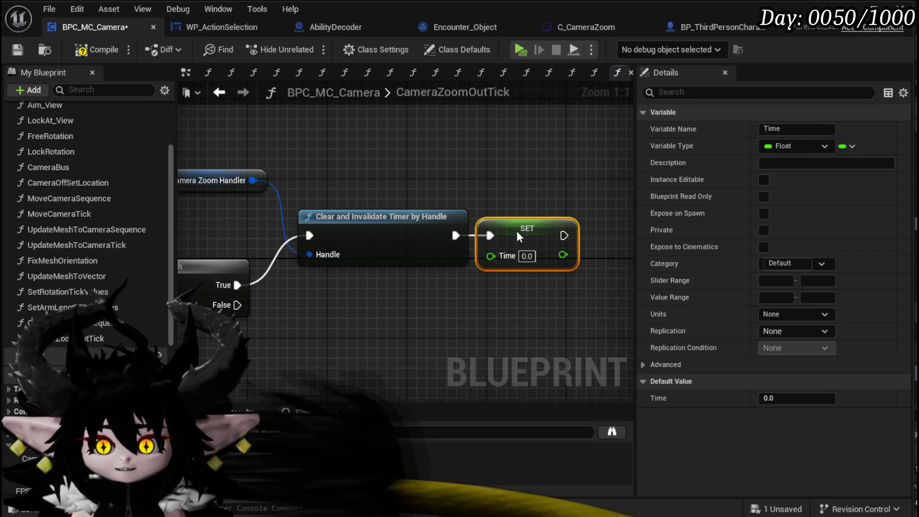
click(307, 123)
click(20, 48)
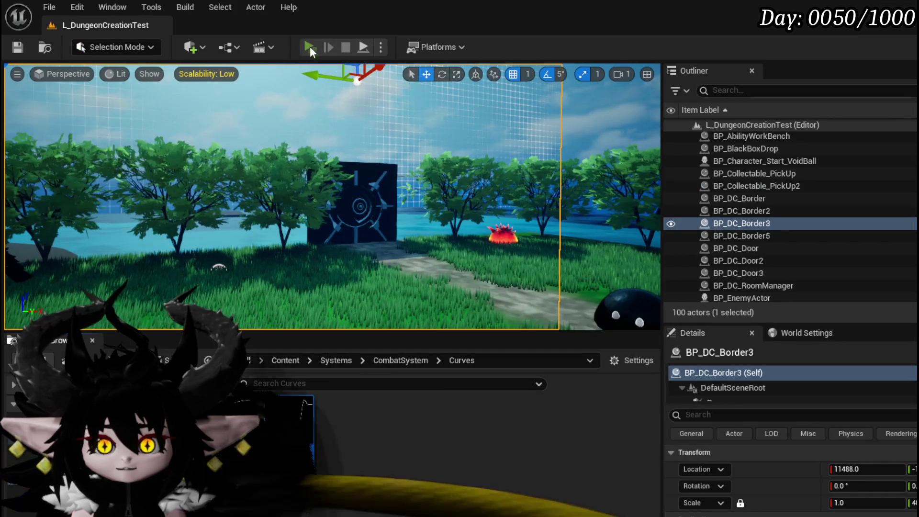
Start a play test and run the character across the grass to the fire slime
click(309, 47)
key(w)
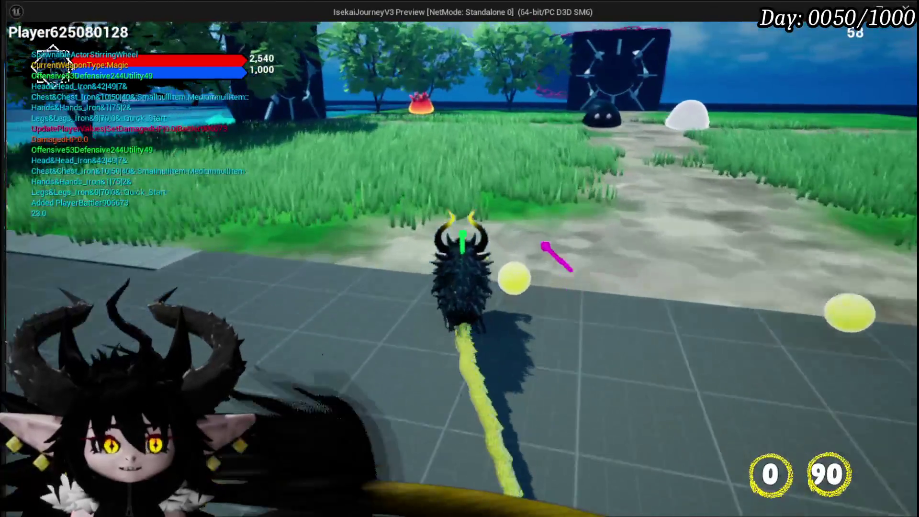
key(w)
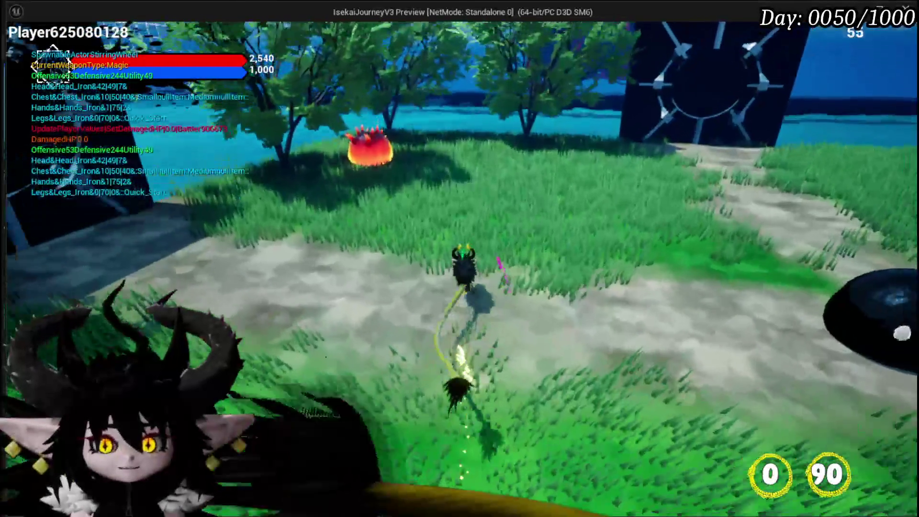
key(w)
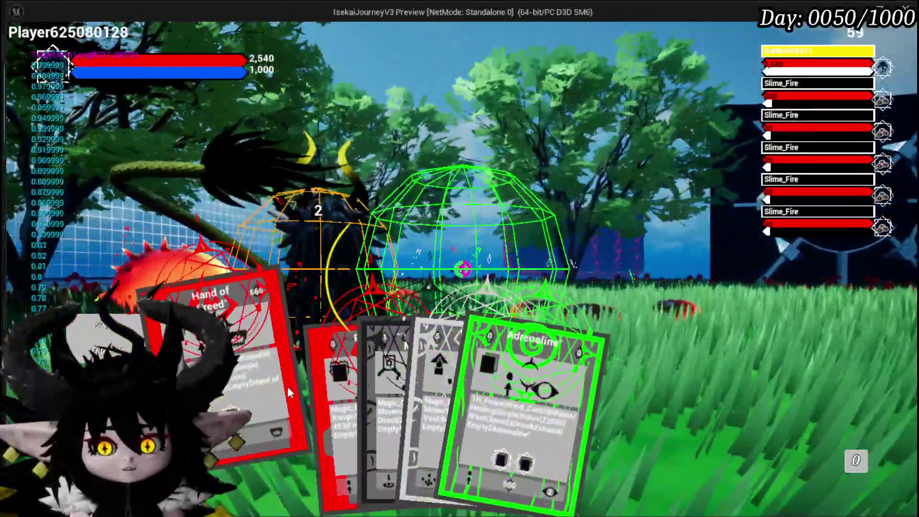
Cast Hand of Greed on the slime, play Adrenaline as a buff, then stop playing
click(288, 392)
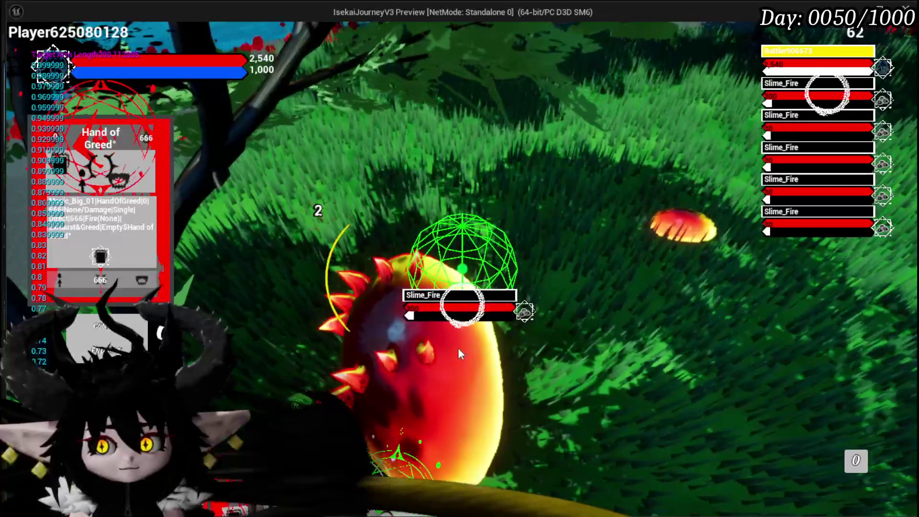
mouse_move(437, 462)
click(502, 191)
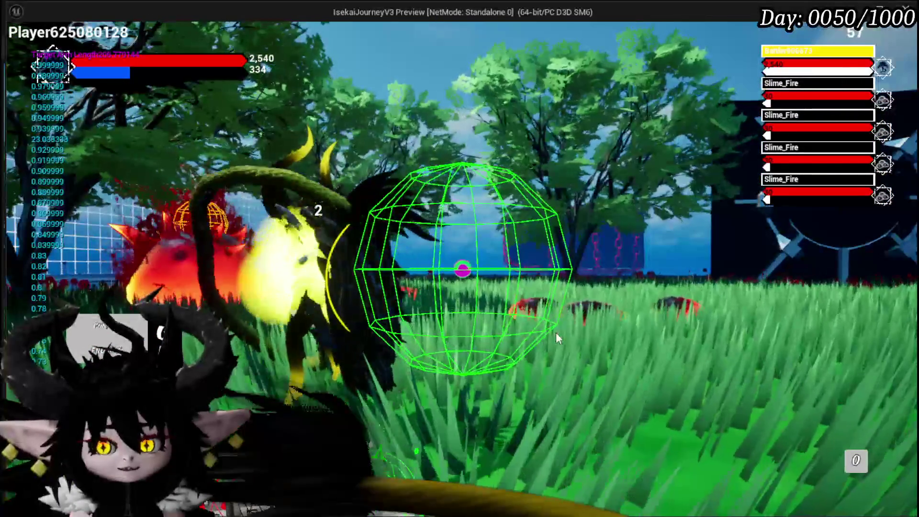
mouse_move(303, 440)
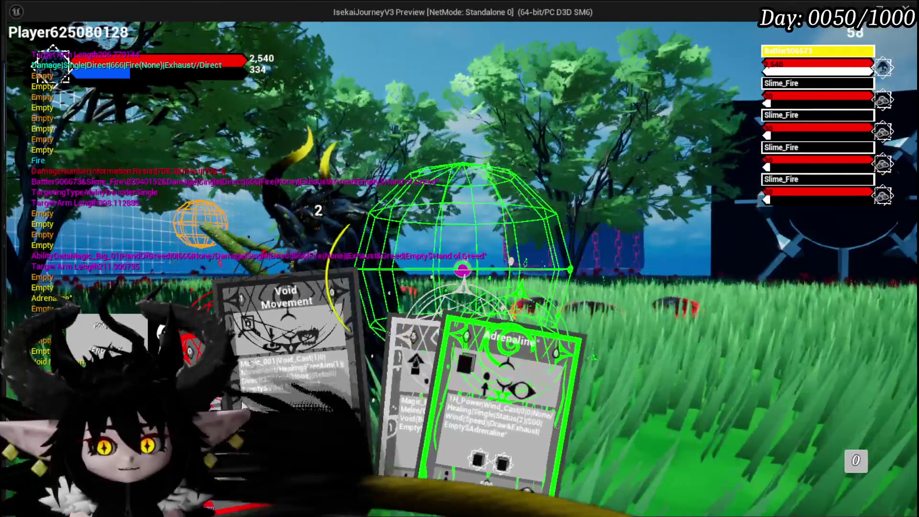
click(479, 383)
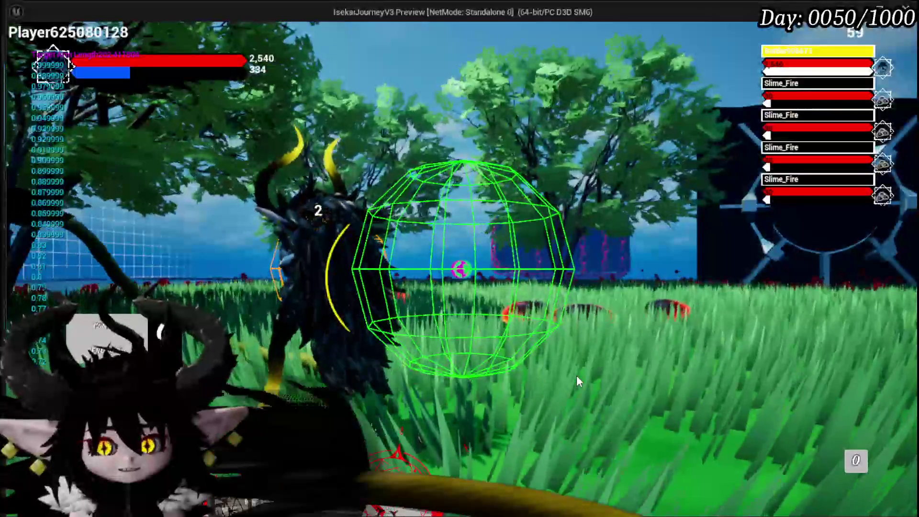
key(Escape)
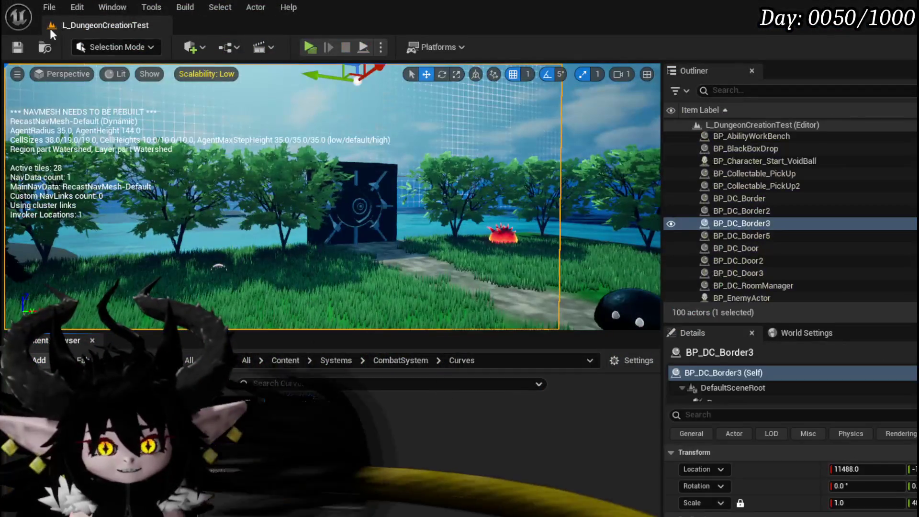
Save the L_DungeonCreationTest level and view BPC_MC_Camera's Print String and Branch nodes
click(25, 47)
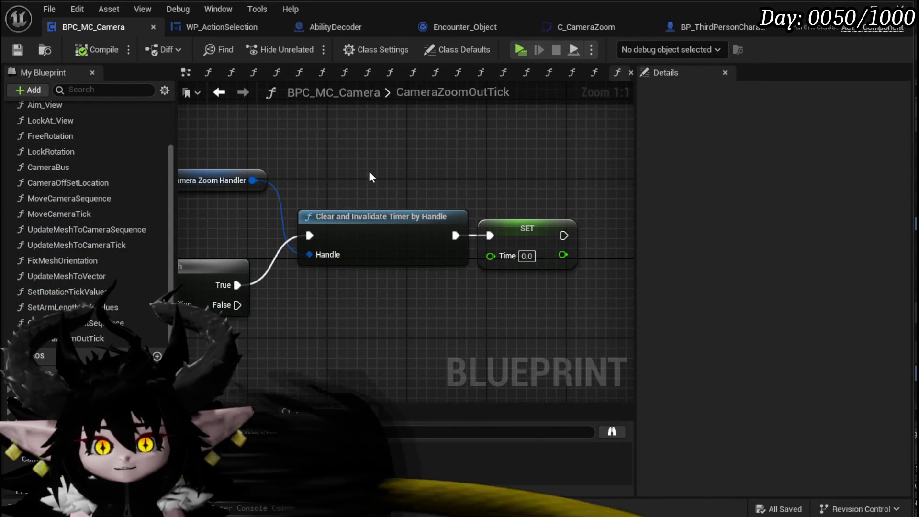
scroll(369, 168, down, 2)
drag(370, 169, 597, 140)
drag(414, 167, 486, 167)
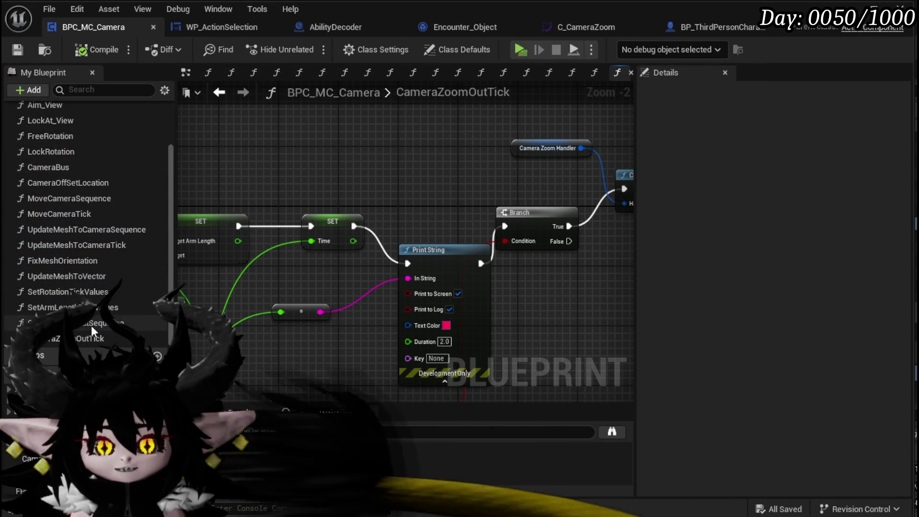
Go from CameraBus into SetArmLengthTickValues and inspect its Clamp with a 50.0 minimum
double_click(75, 168)
drag(341, 225, 218, 276)
scroll(361, 254, down, 4)
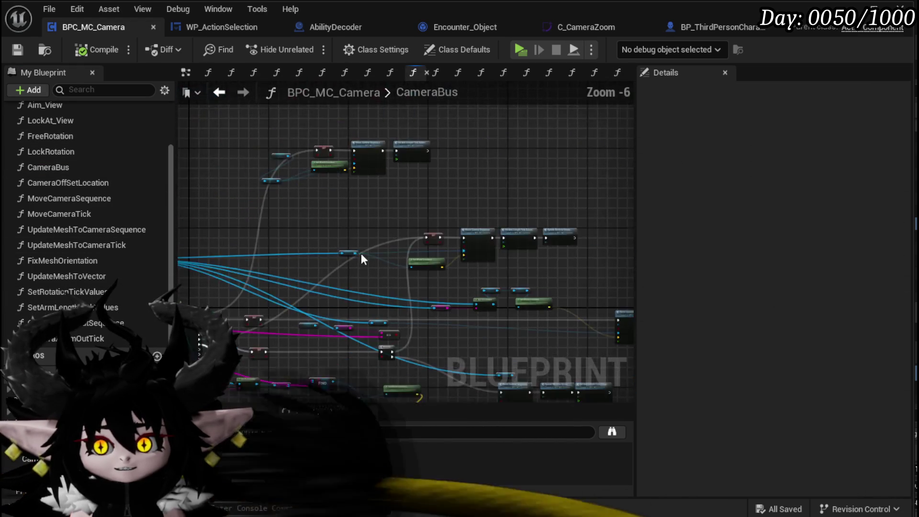
scroll(245, 283, up, 3)
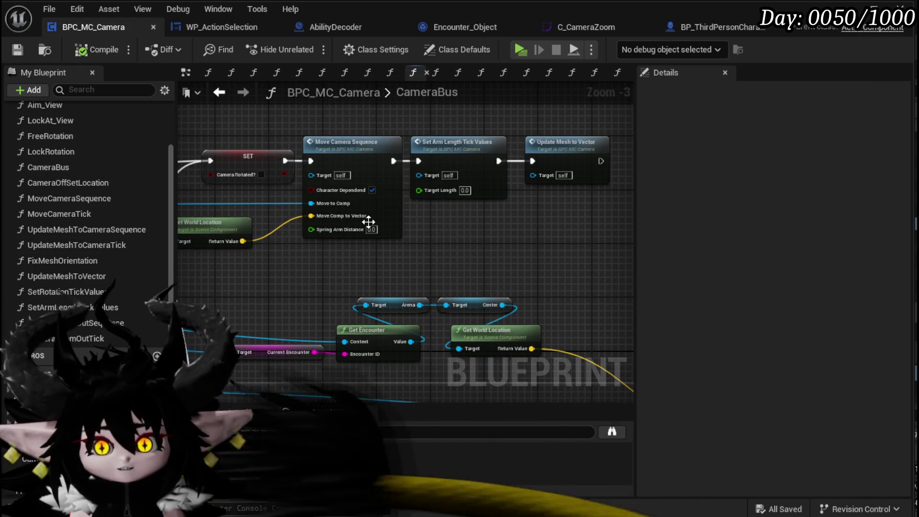
drag(451, 206, 449, 277)
scroll(449, 277, up, 1)
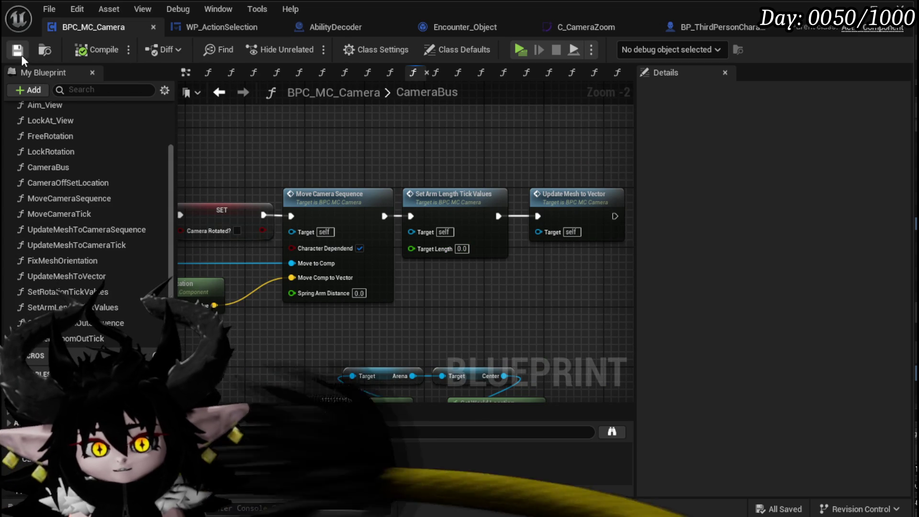
drag(366, 157, 412, 123)
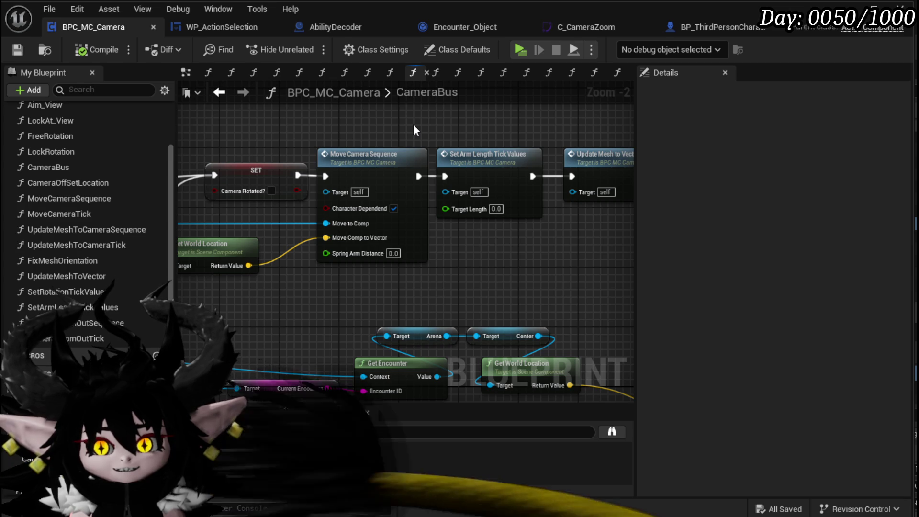
double_click(482, 152)
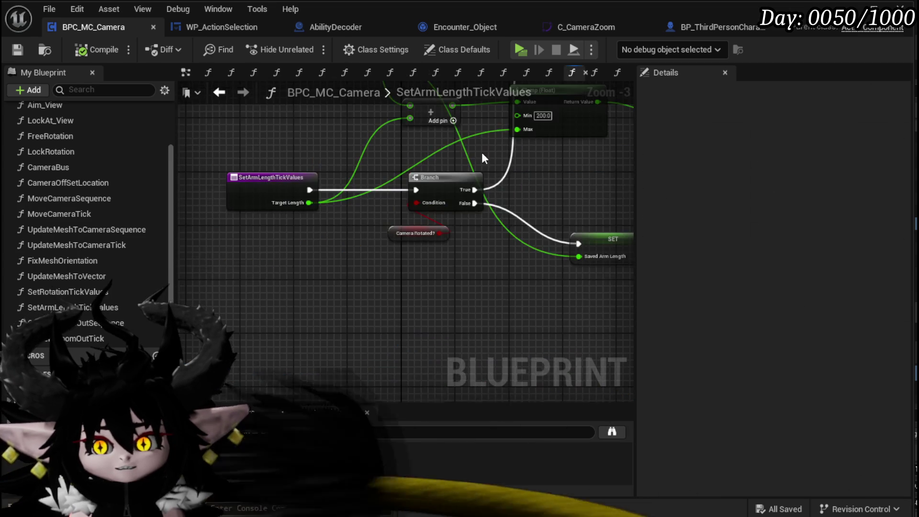
mouse_move(205, 254)
mouse_down()
mouse_move(337, 257)
mouse_move(169, 239)
mouse_up()
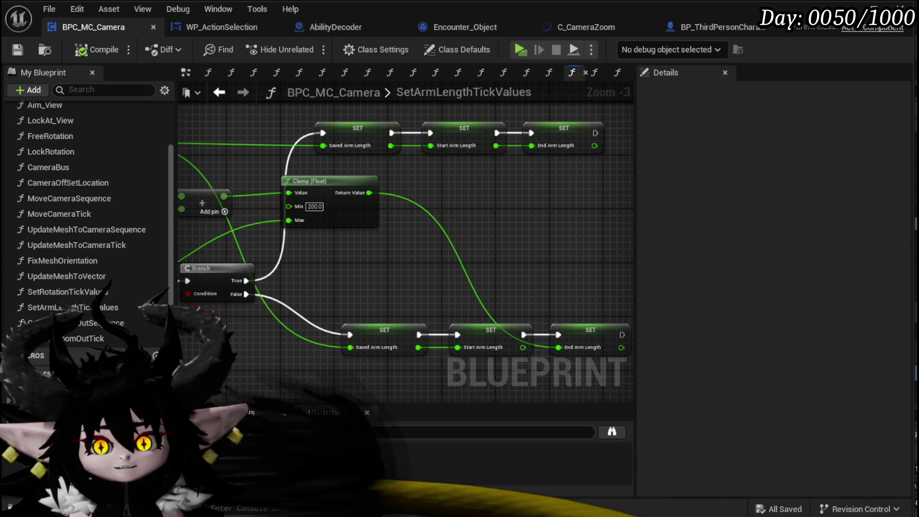
scroll(313, 209, up, 3)
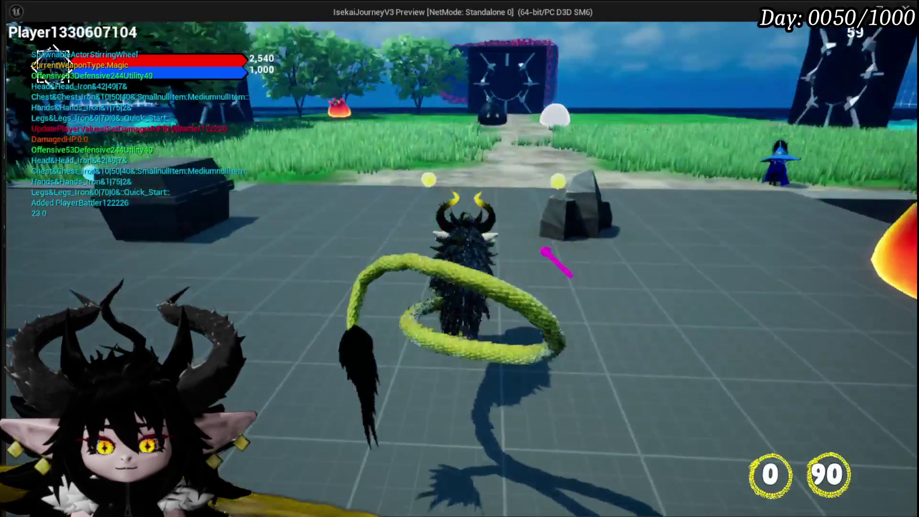
Advance on the slimes, play two Power Up cards and Big Booooom, then stop after the results
key(w)
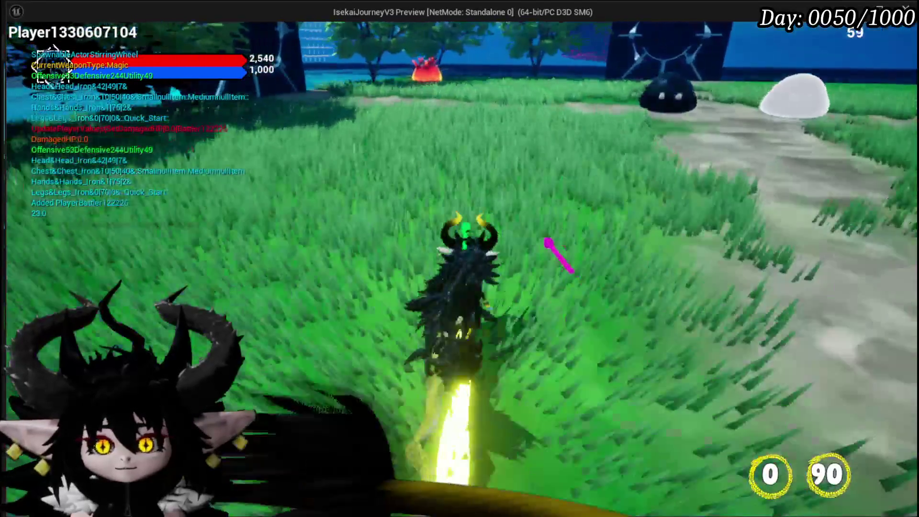
key(w)
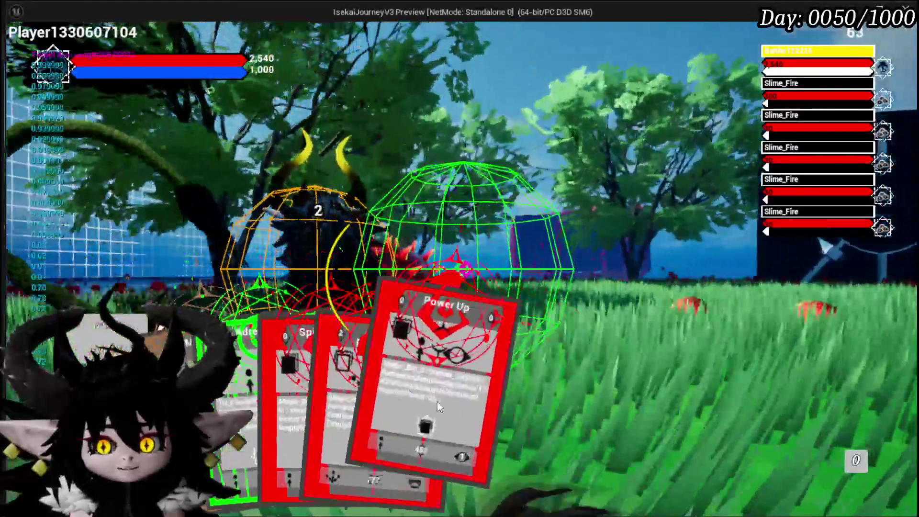
click(437, 401)
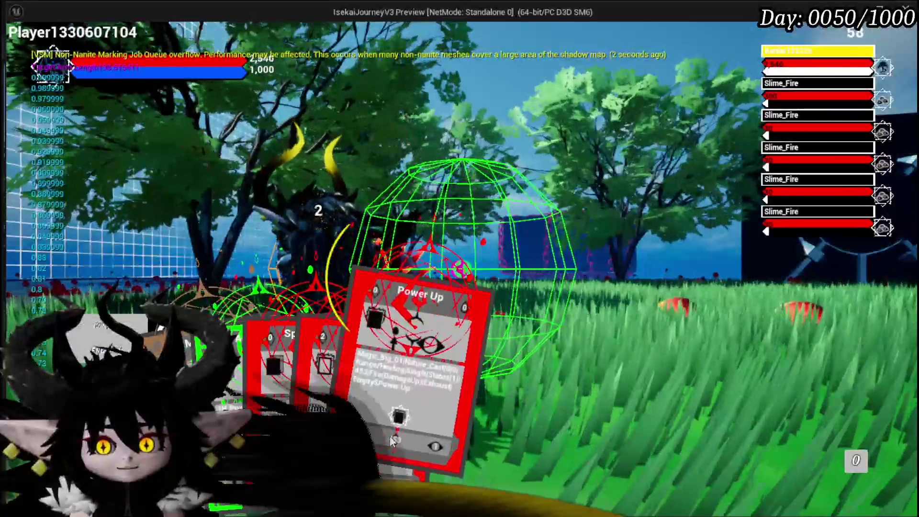
click(459, 371)
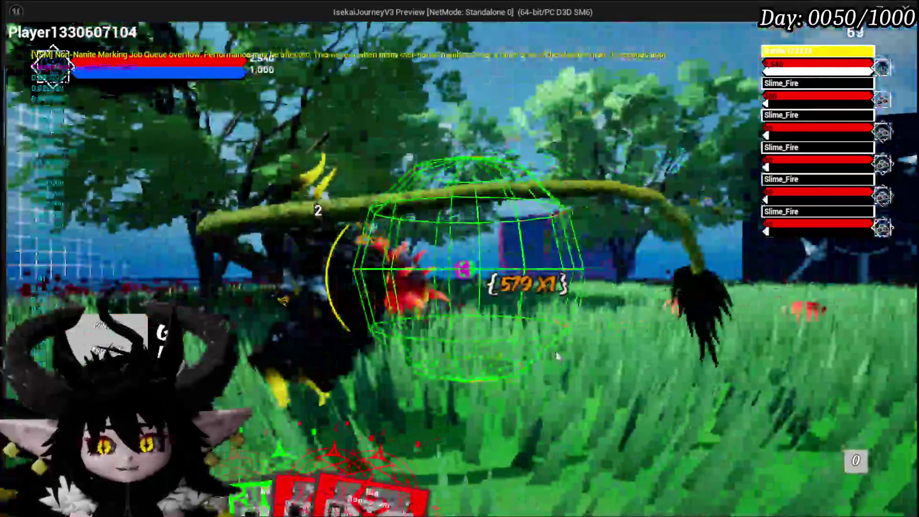
mouse_move(364, 483)
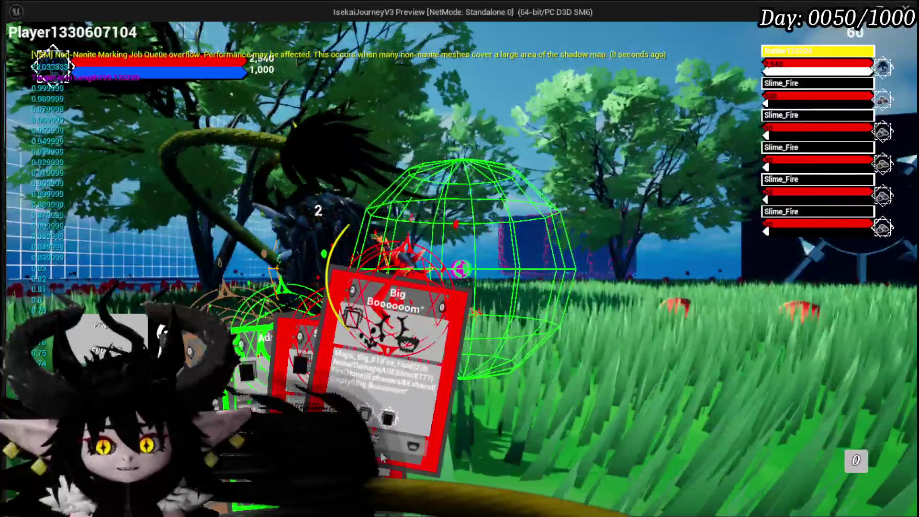
click(380, 450)
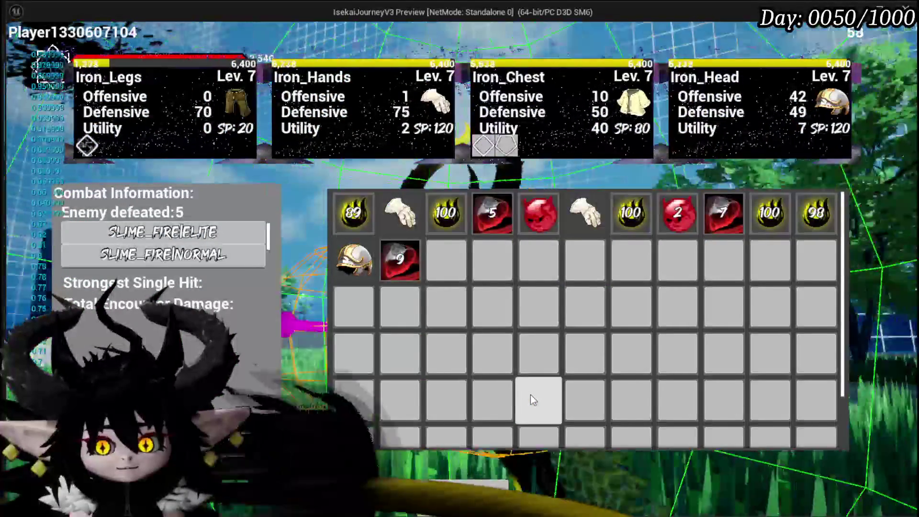
key(Escape)
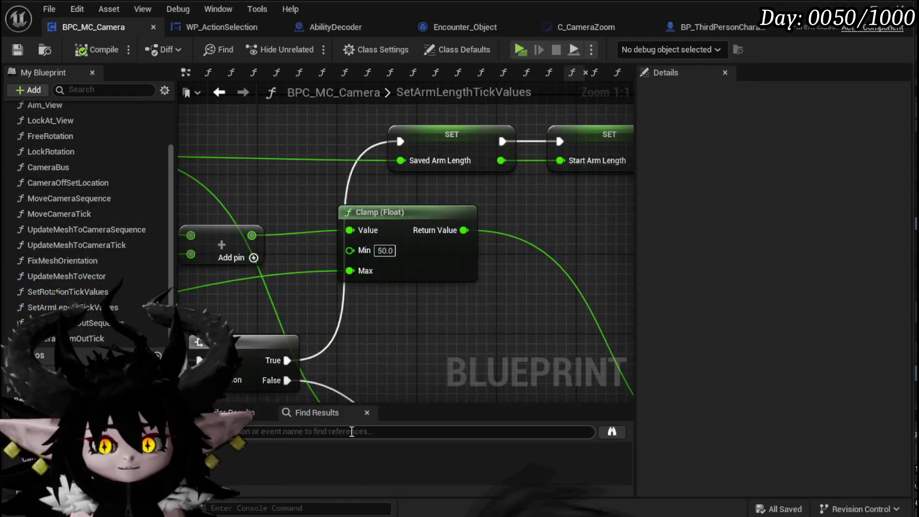
Save BPC_MC_Camera with SetArmLengthTickValues clamping arm length to a 50.0 minimum
scroll(495, 191, down, 4)
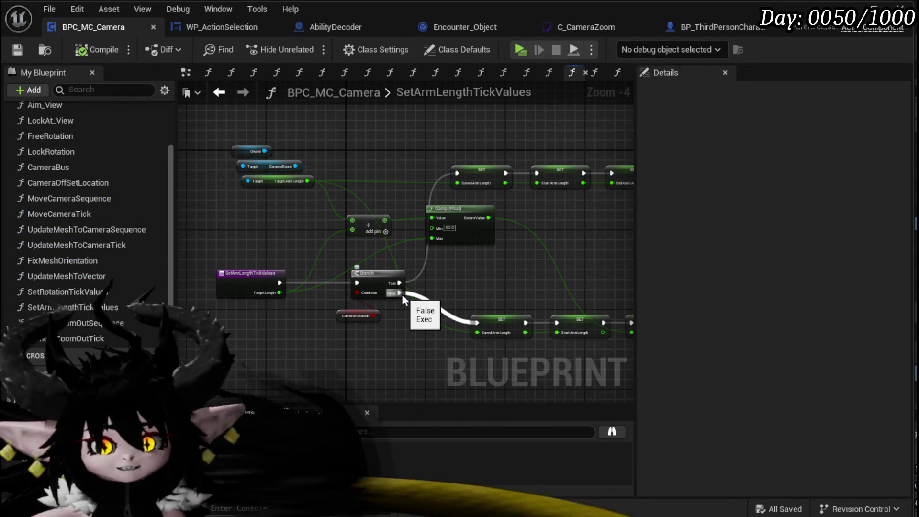
click(17, 49)
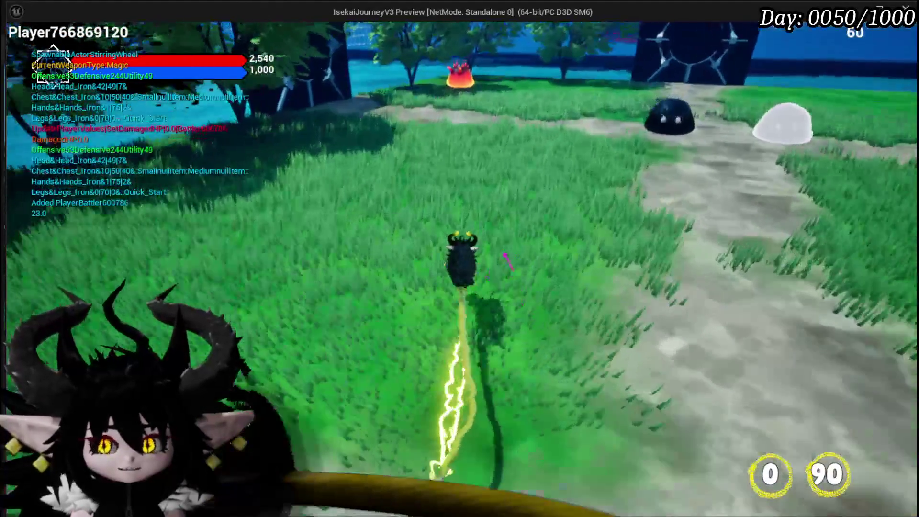
Walk the character along the dirt path toward the fire slime
key(w)
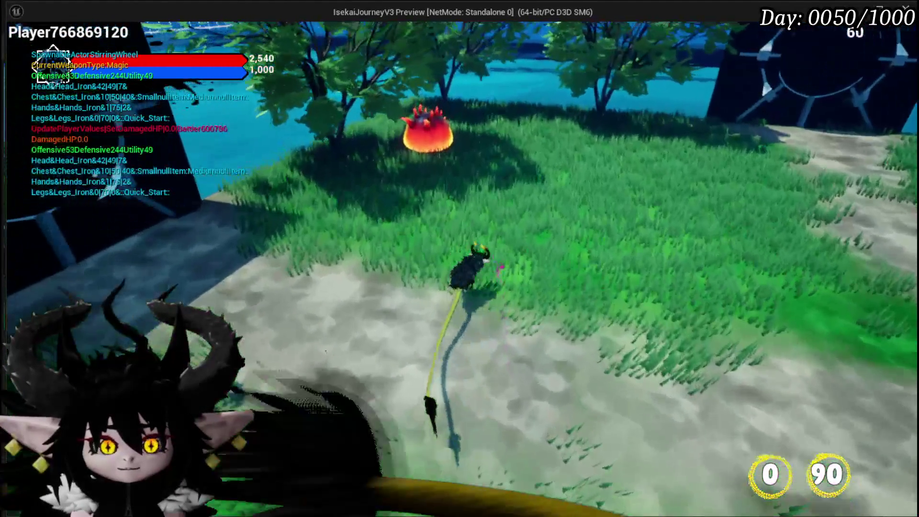
key(w)
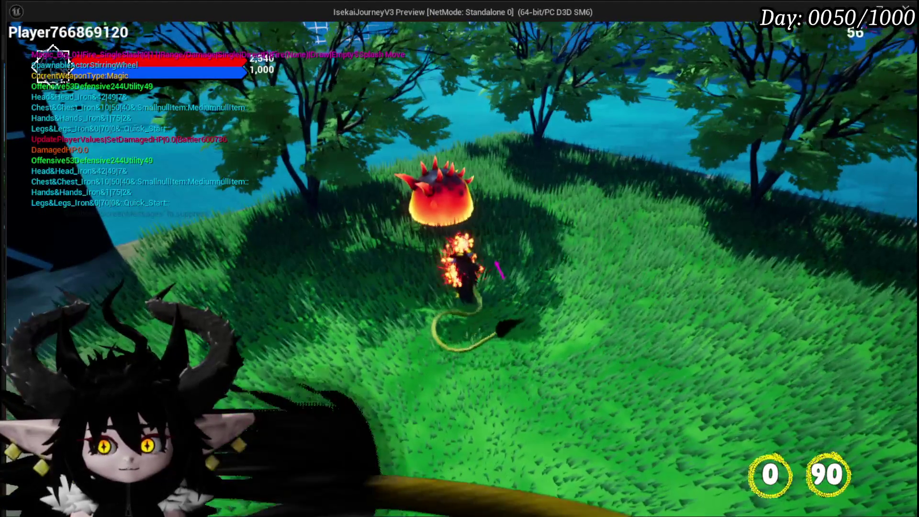
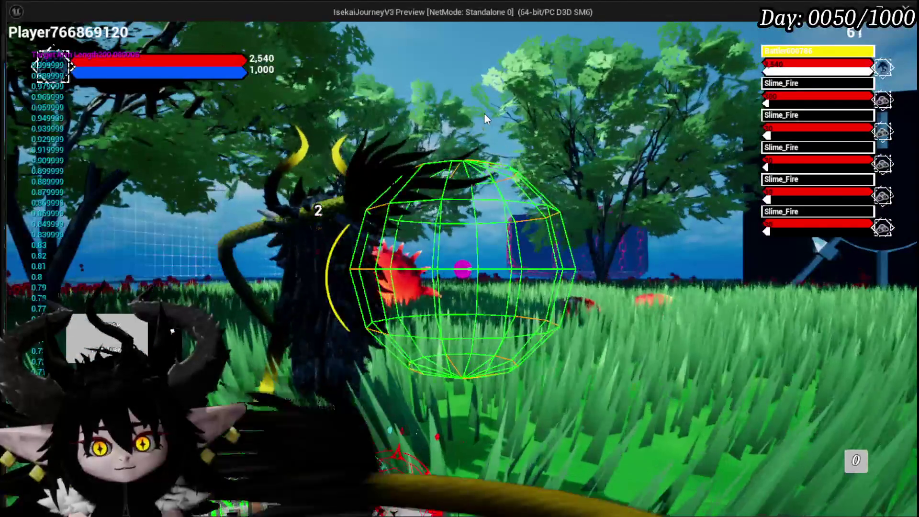
Cast Hand of Greed on the slime, stop the play session, and save L_DungeonCreationTest
click(420, 471)
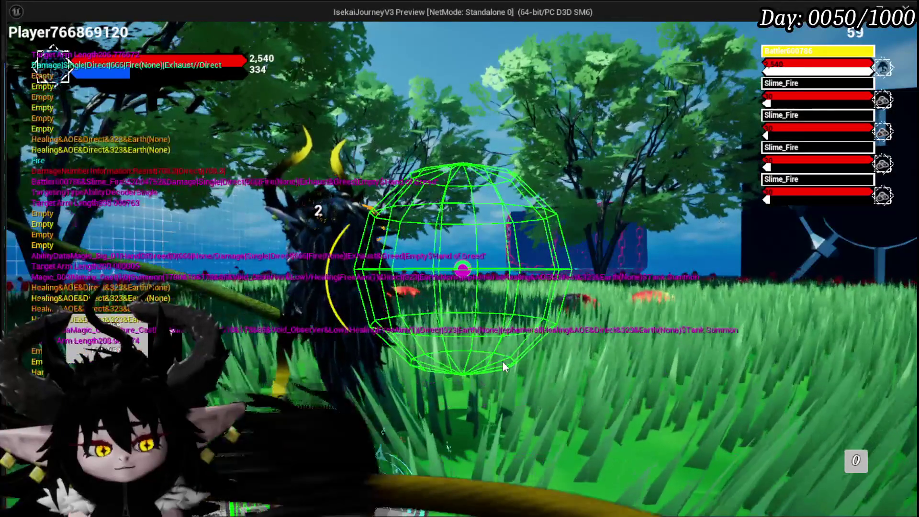
key(alt+Tab)
key(Escape)
click(25, 50)
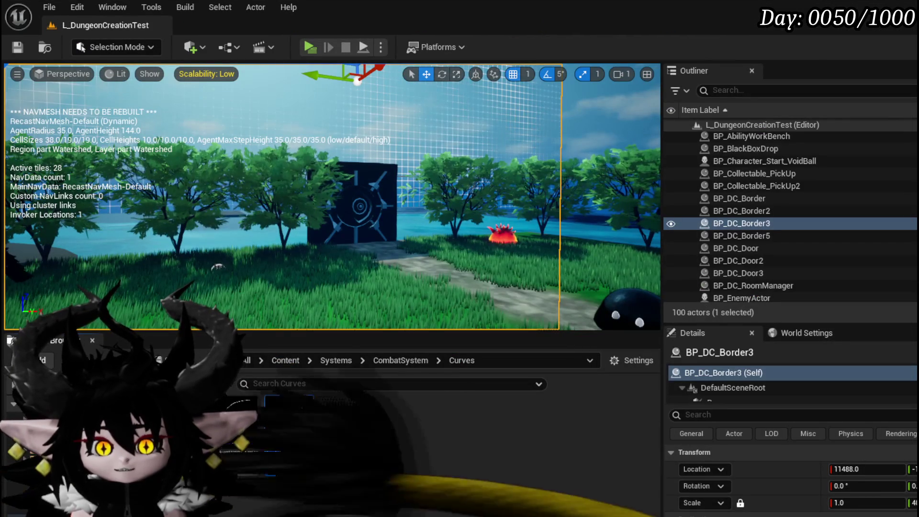
Go back to the AbilitySystem Actor folder, enter CameraPawn, and open BP_AbilityCameraPawn
key(alt+Left)
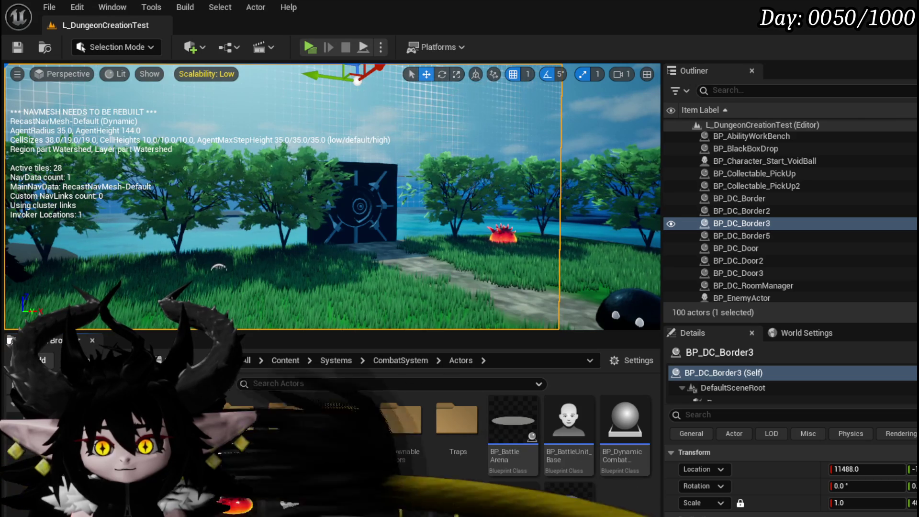
key(alt+Left)
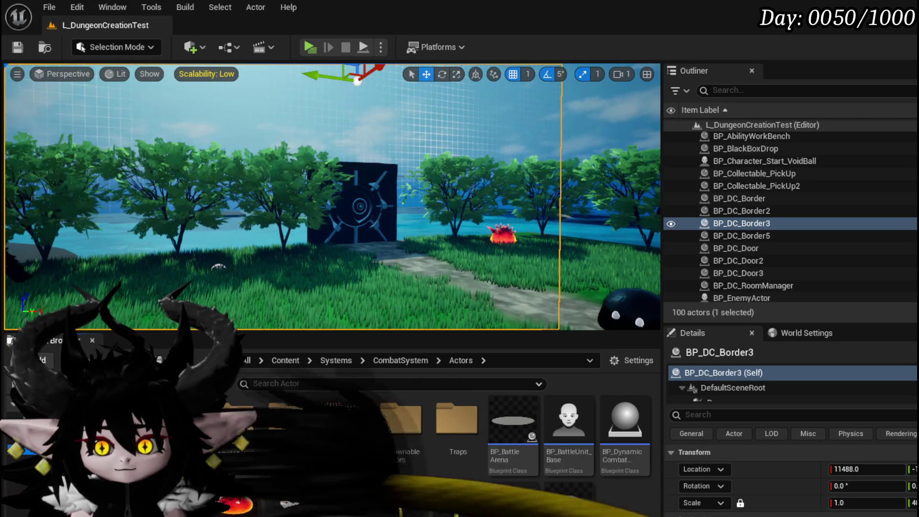
double_click(239, 431)
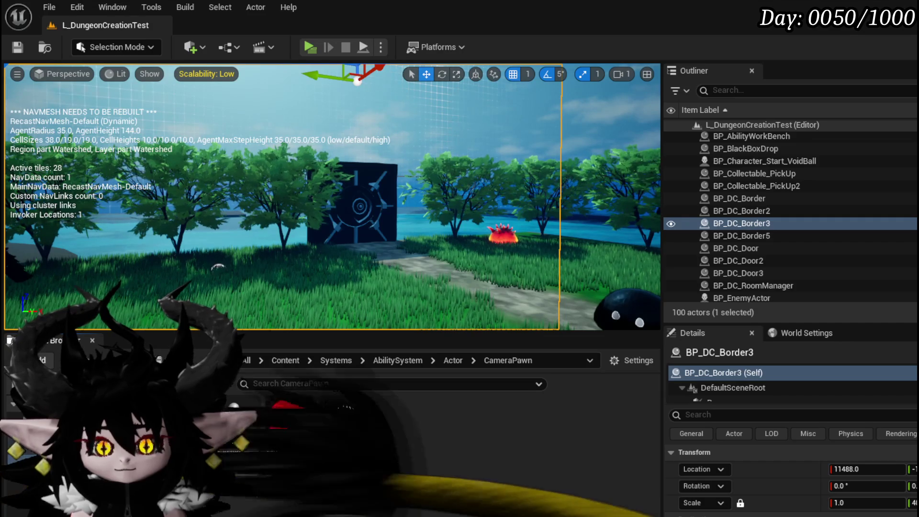
double_click(234, 426)
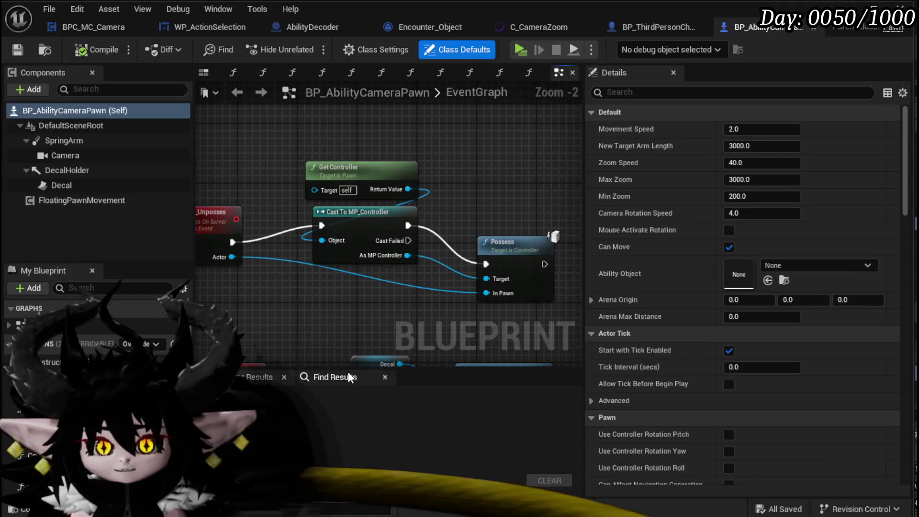
Rearrange the mouse-rotation input and SET nodes in the camera pawn's EventGraph
click(205, 72)
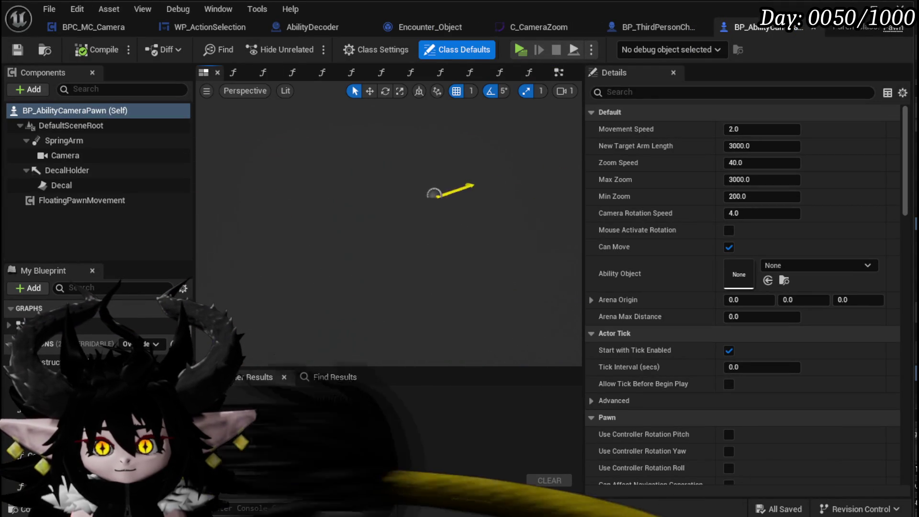
click(559, 72)
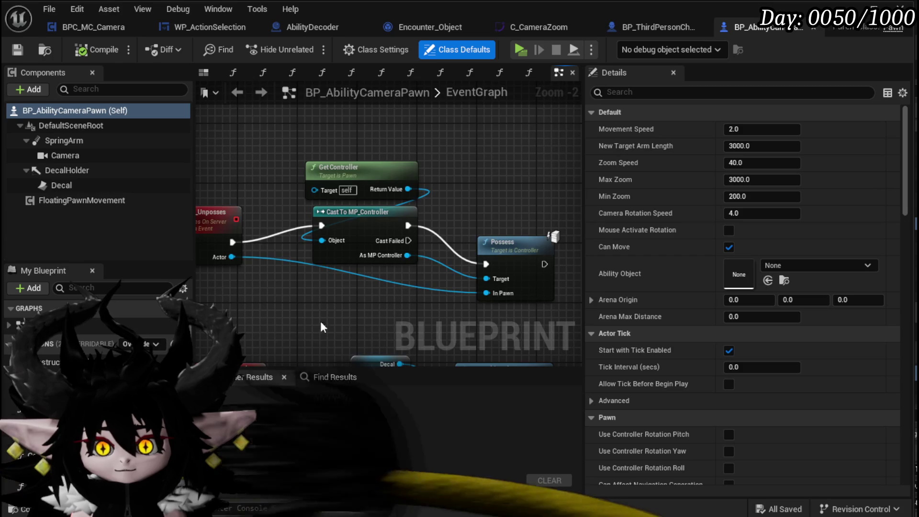
scroll(241, 239, down, 5)
scroll(241, 240, up, 4)
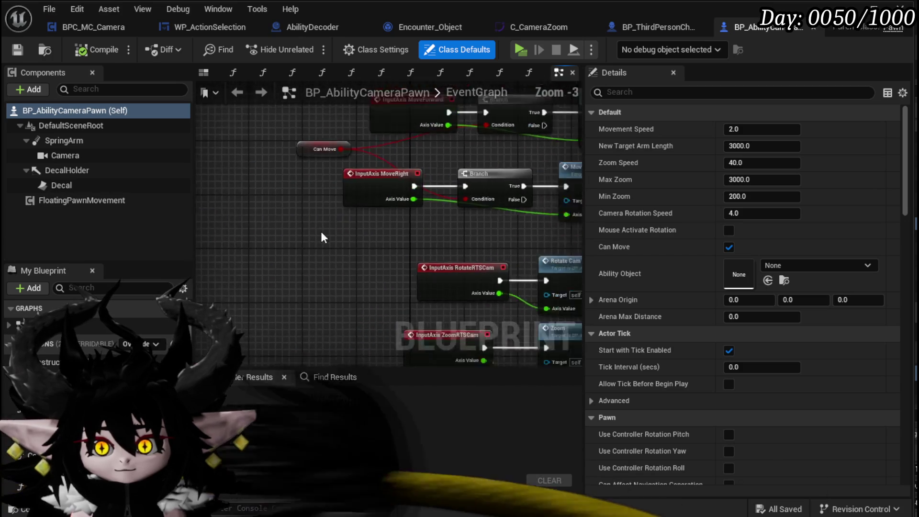
scroll(357, 203, down, 2)
scroll(355, 205, up, 3)
scroll(355, 204, down, 2)
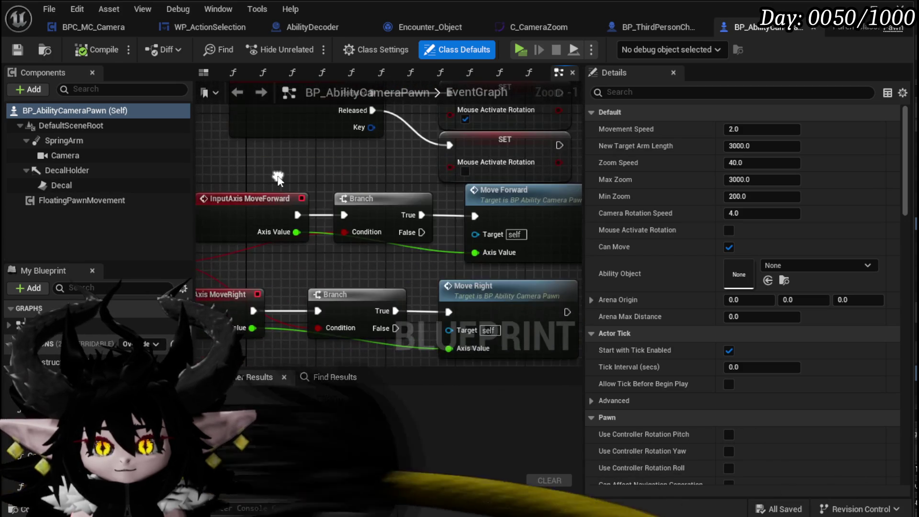
drag(286, 245, 511, 163)
drag(479, 222, 377, 170)
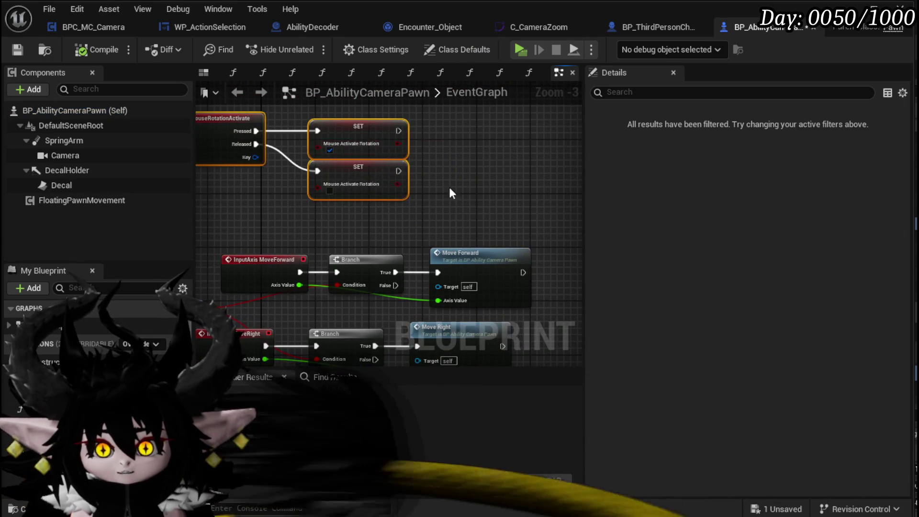
click(428, 180)
drag(426, 197, 415, 155)
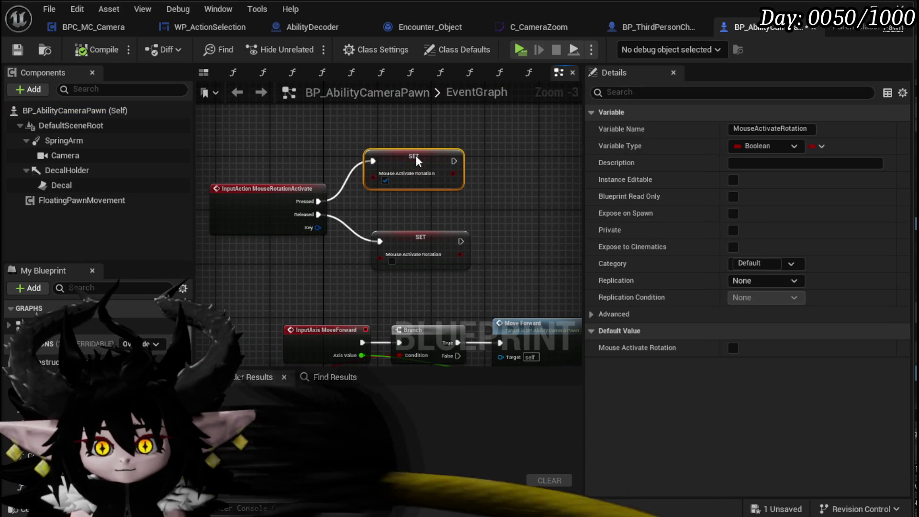
click(514, 174)
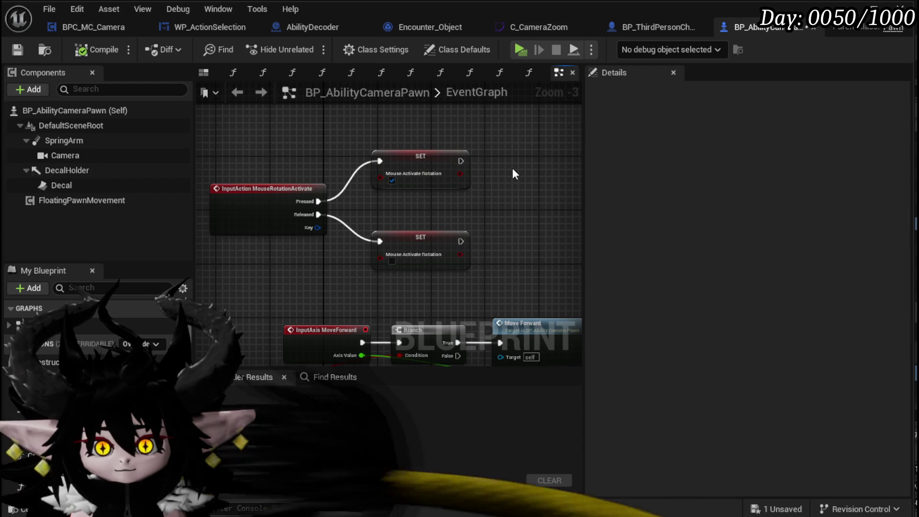
Add a Print String node after the top SET node, then play-test the level
drag(361, 187, 476, 201)
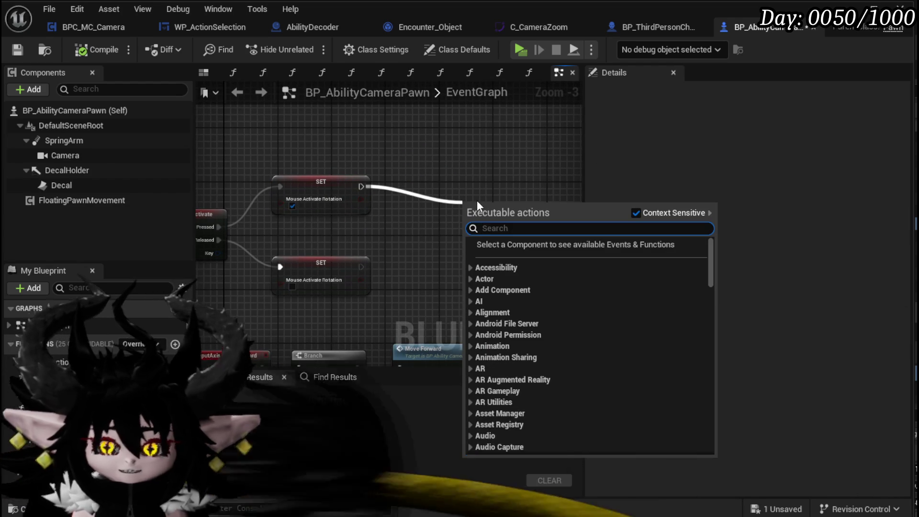
text(Print Stri)
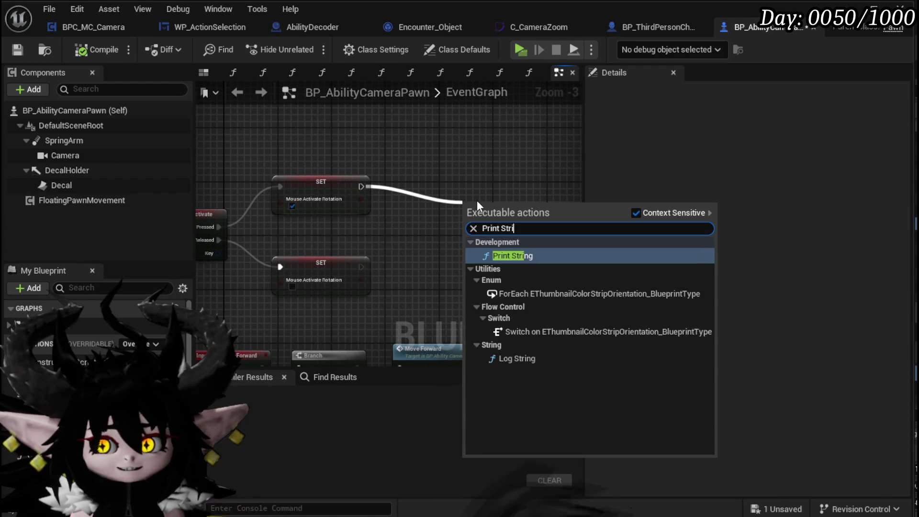
key(Return)
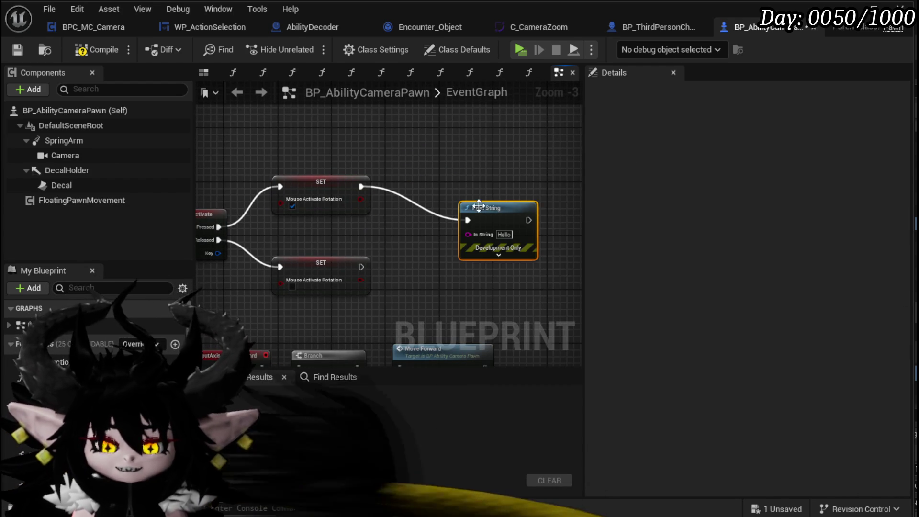
drag(475, 228, 571, 87)
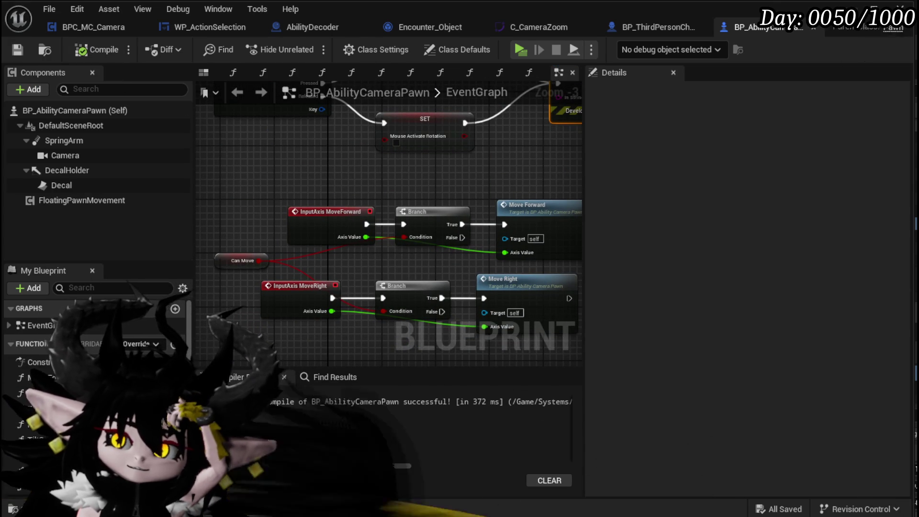
key(alt+Tab)
click(308, 44)
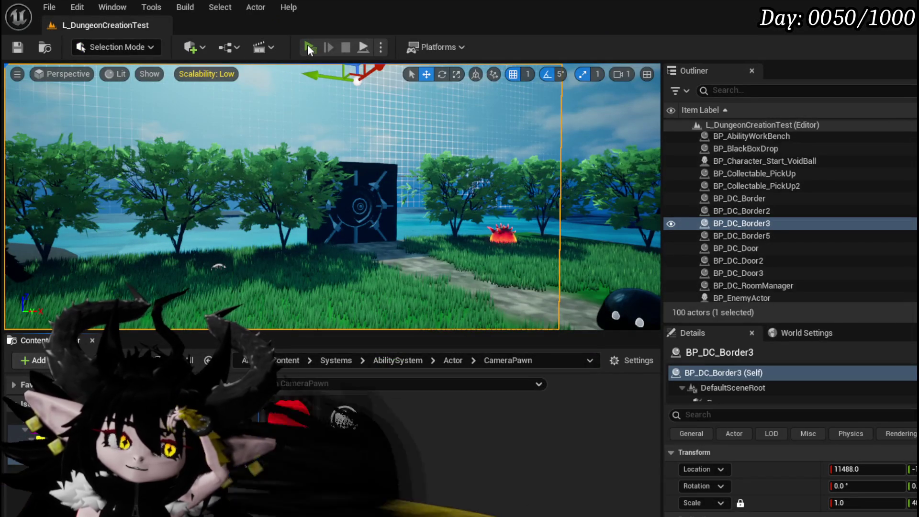
Run to the fire slime, start the battle to watch Hello print, then exit and save
key(w)
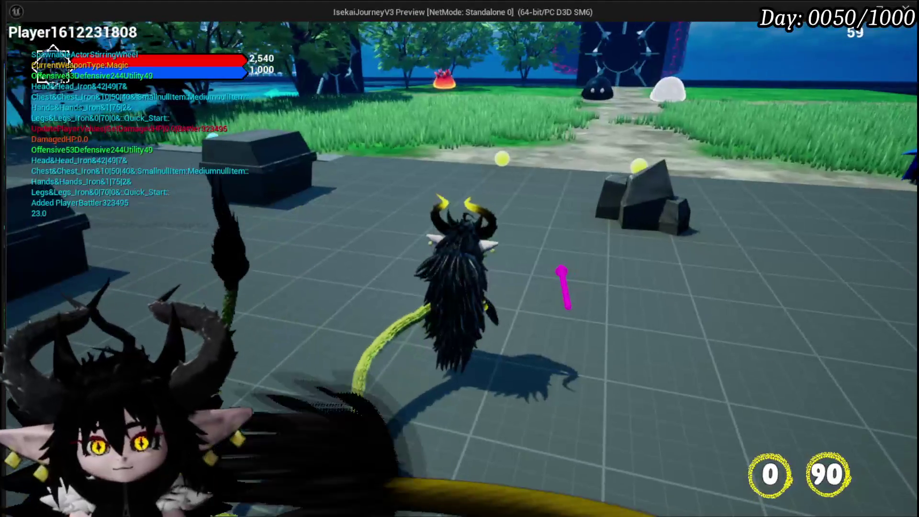
key(w)
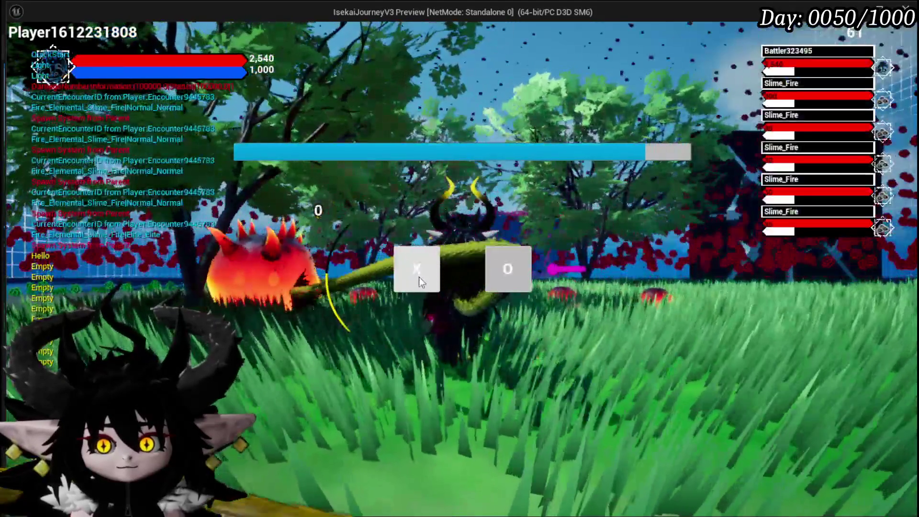
click(419, 278)
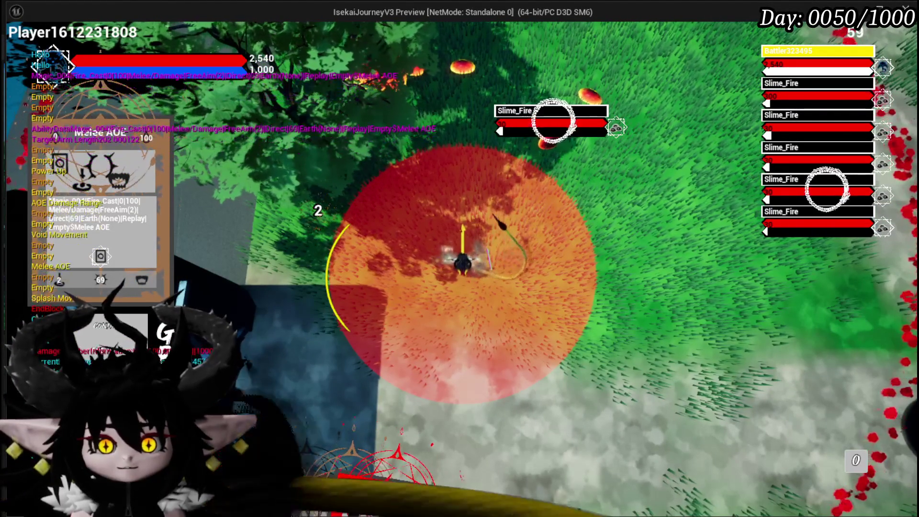
key(Escape)
click(18, 48)
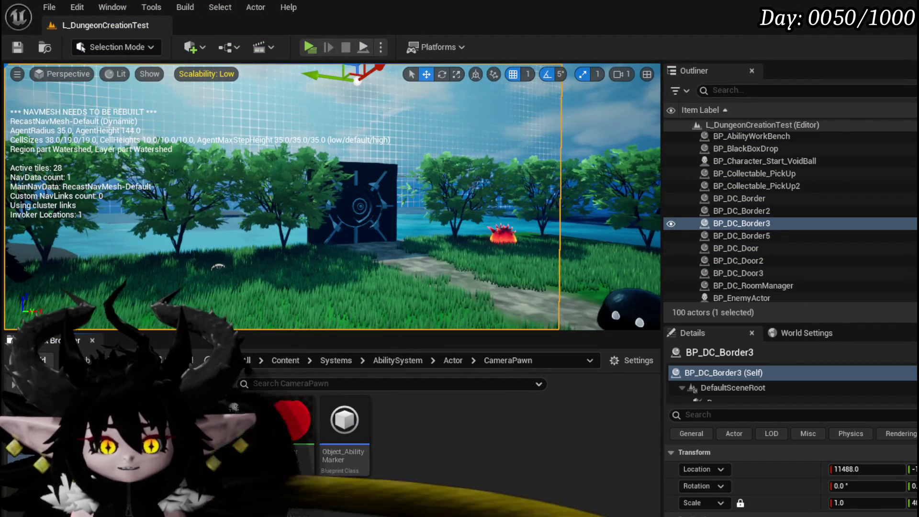
Reopen BP_AbilityCameraPawn and delete the Print String debug node
double_click(234, 431)
drag(463, 143, 393, 279)
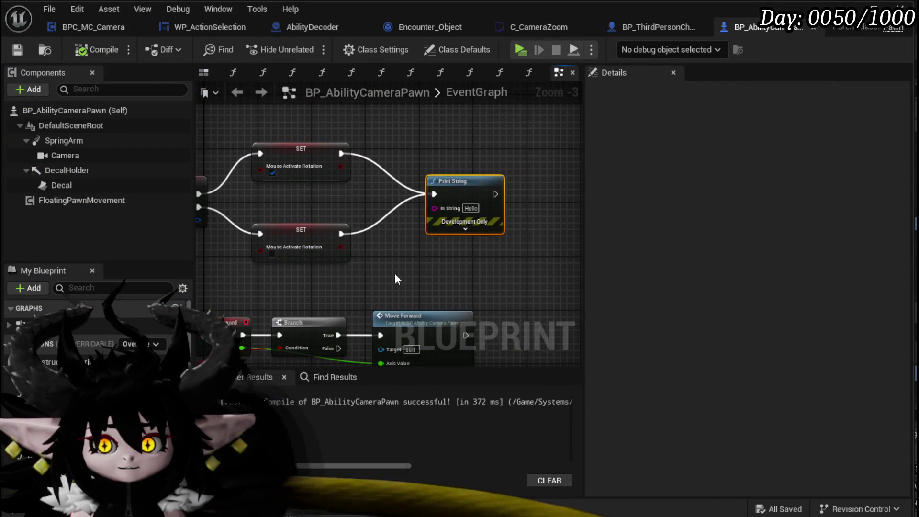
key(Delete)
mouse_move(453, 267)
mouse_down()
mouse_move(513, 170)
mouse_move(569, 129)
mouse_move(565, 193)
mouse_move(518, 189)
mouse_move(550, 192)
mouse_up()
Reposition the Can Move and Move nodes near the SET nodes, then open RotateCam
click(263, 302)
drag(269, 305, 282, 305)
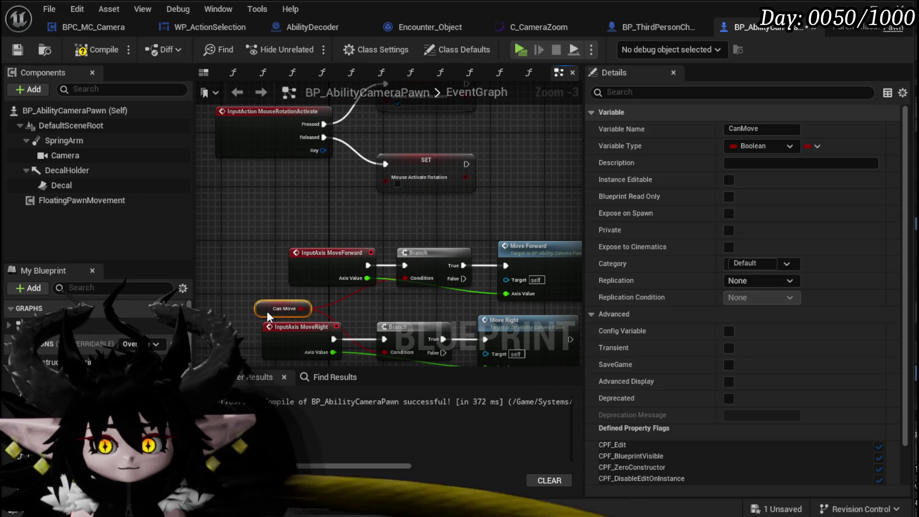
mouse_move(369, 314)
mouse_down()
mouse_move(354, 249)
mouse_move(285, 239)
mouse_up()
scroll(354, 249, down, 1)
drag(511, 143, 510, 144)
mouse_move(262, 197)
mouse_down()
mouse_move(225, 260)
mouse_move(447, 272)
mouse_move(337, 212)
mouse_move(360, 325)
mouse_up()
scroll(337, 212, up, 1)
mouse_move(318, 176)
mouse_down()
mouse_move(314, 285)
mouse_move(289, 295)
mouse_up()
scroll(311, 269, down, 4)
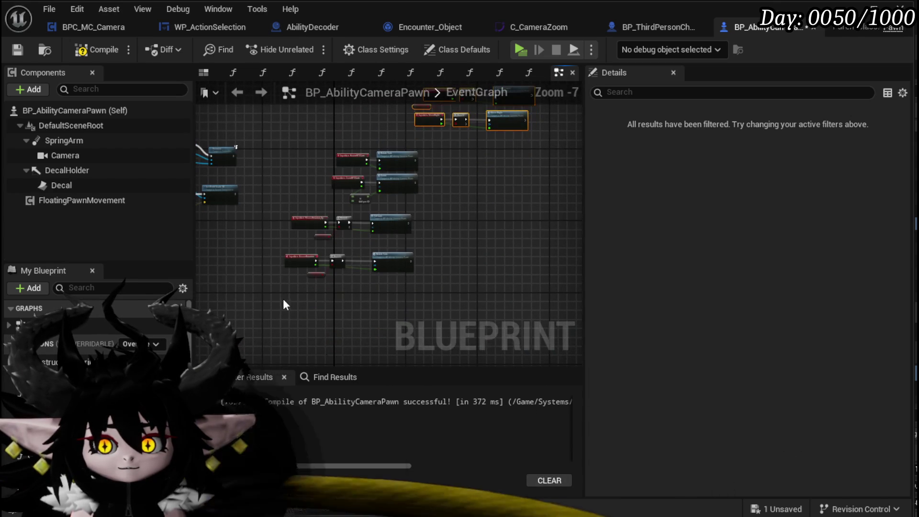
drag(401, 223, 353, 271)
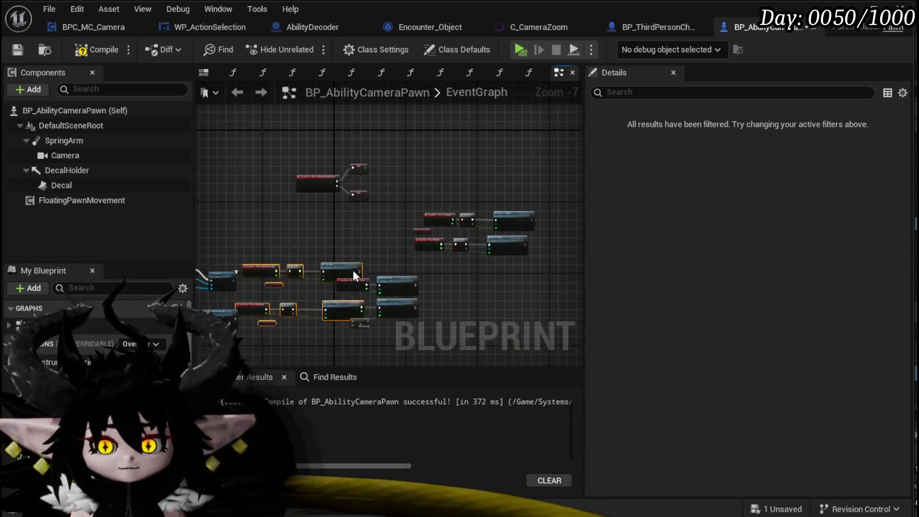
scroll(383, 219, up, 4)
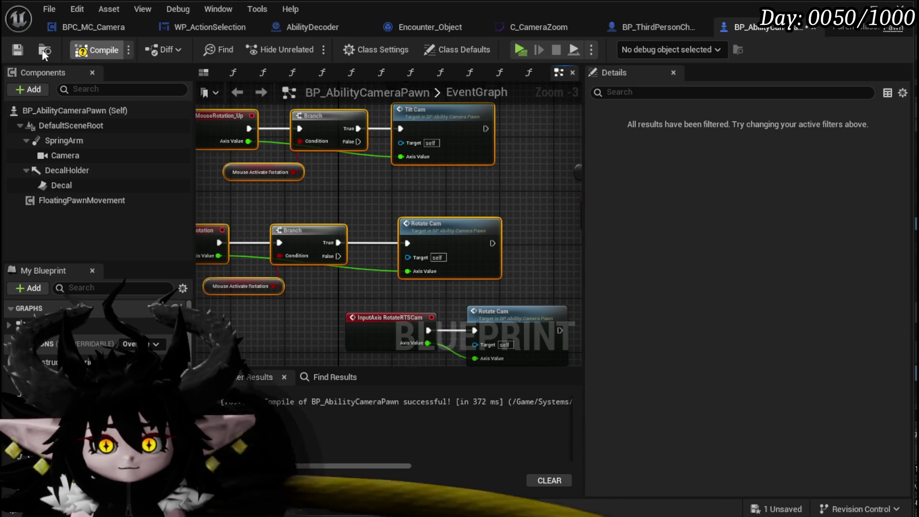
double_click(436, 228)
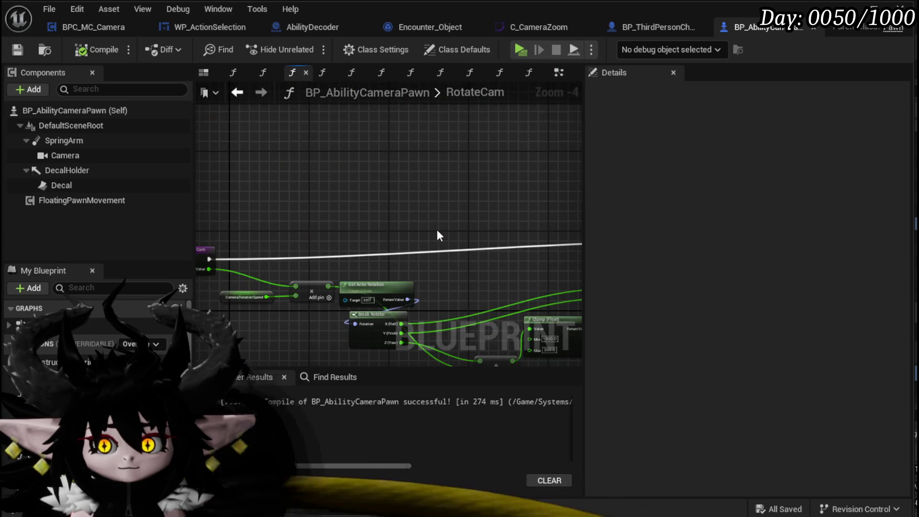
Inspect the rotation nodes in the RotateCam function graph
scroll(383, 210, up, 3)
scroll(367, 199, down, 3)
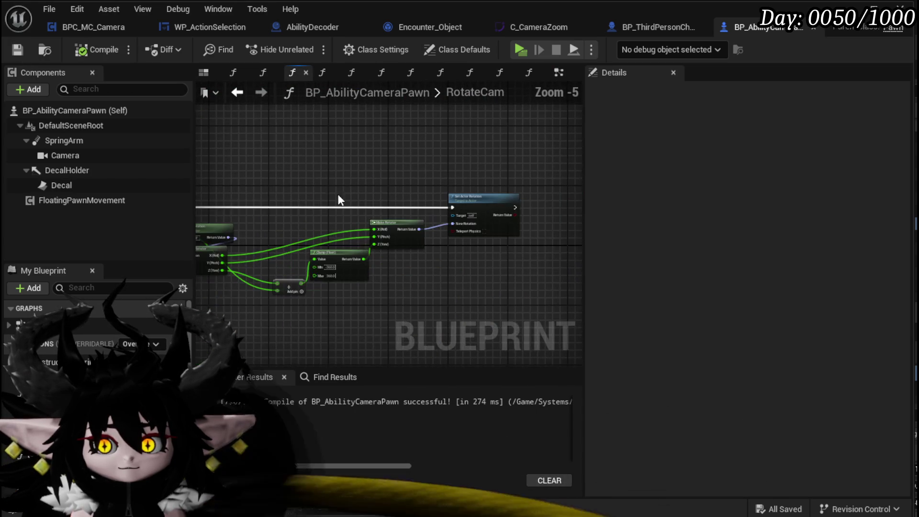
scroll(349, 191, up, 3)
scroll(344, 191, down, 2)
scroll(425, 212, down, 1)
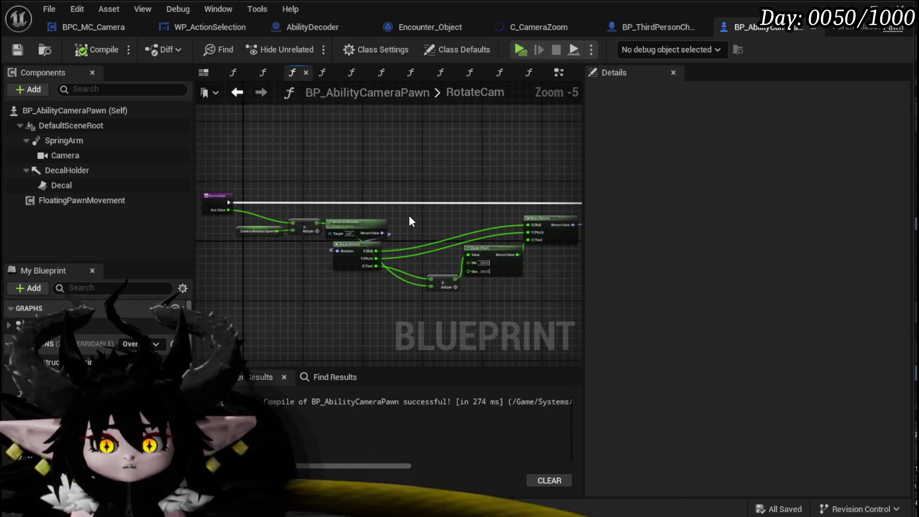
scroll(401, 228, up, 3)
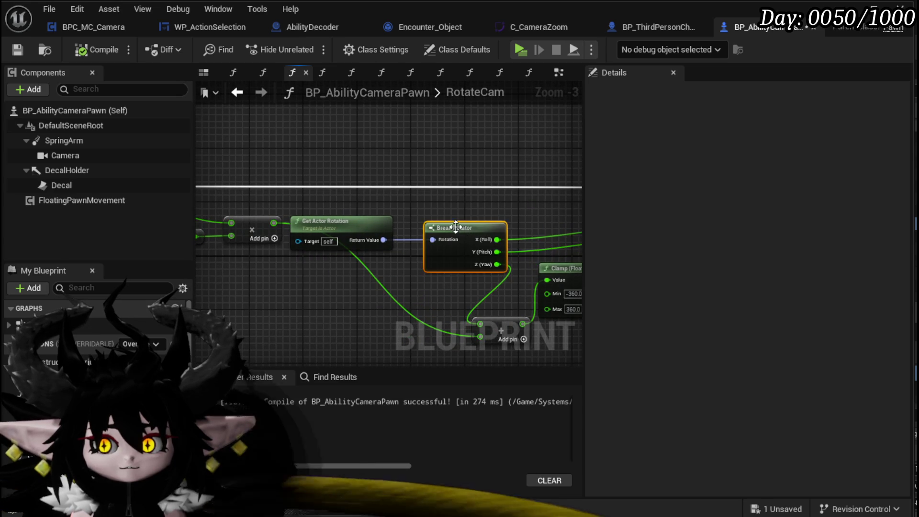
drag(466, 228, 515, 196)
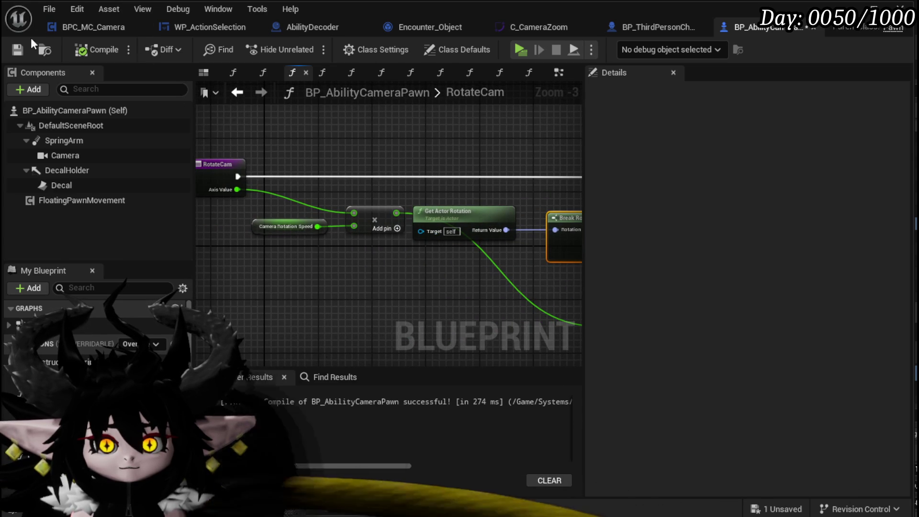
Review the EventGraph's Mouse Activate Rotation nodes, then switch to WP_ActionSelection
click(238, 93)
scroll(346, 202, down, 3)
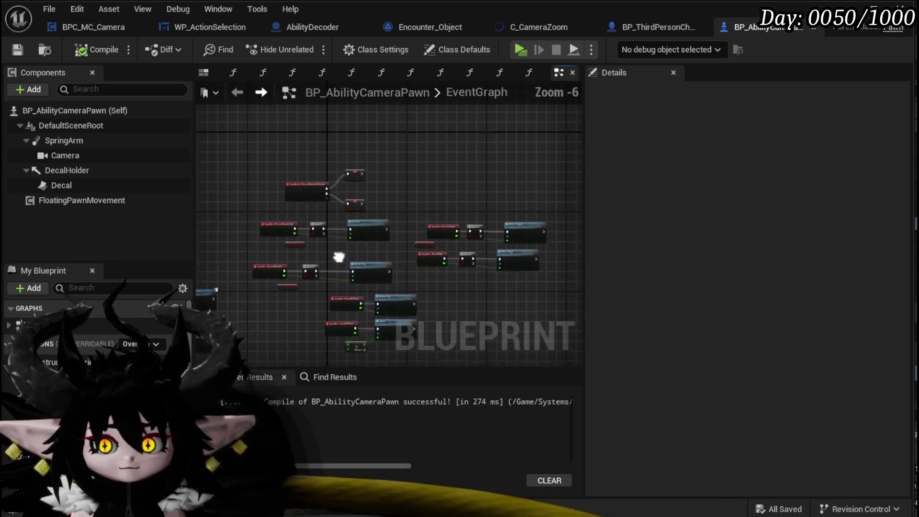
scroll(340, 246, up, 3)
mouse_move(295, 271)
mouse_down()
mouse_move(339, 267)
mouse_move(319, 329)
mouse_move(386, 309)
mouse_move(402, 270)
mouse_up()
drag(283, 298, 284, 296)
mouse_move(330, 260)
mouse_down()
mouse_move(329, 324)
mouse_move(286, 250)
mouse_move(353, 243)
mouse_move(343, 231)
mouse_up()
drag(307, 320, 308, 313)
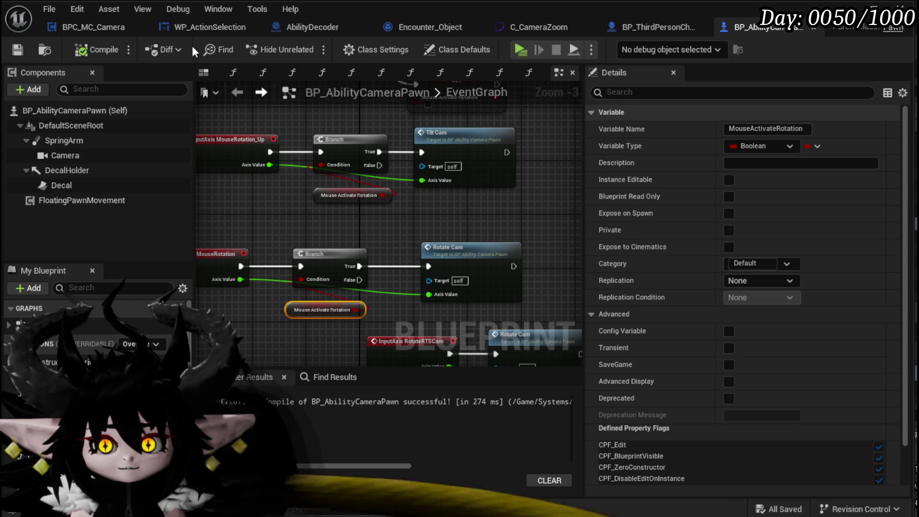
click(212, 28)
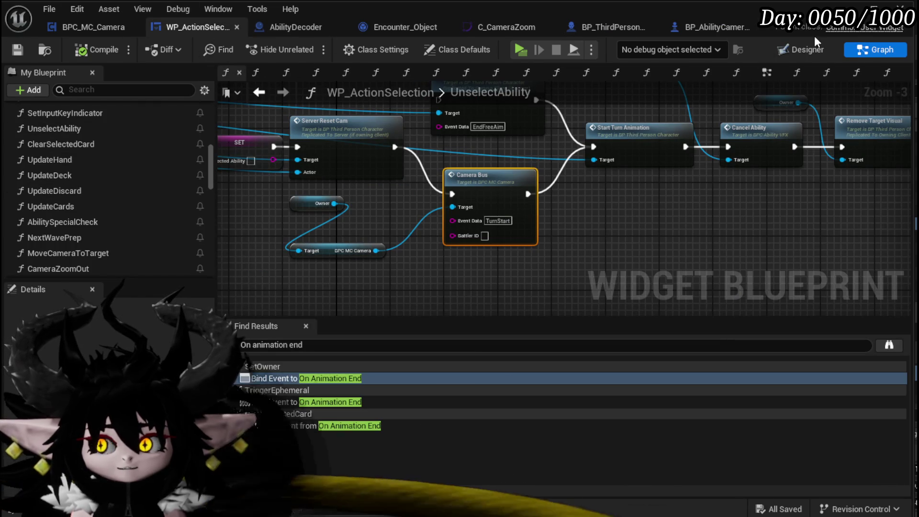
Delete the InputAxis MouseRotation_Up event node from WP_ActionSelection's EventGraph
click(767, 72)
scroll(642, 196, down, 4)
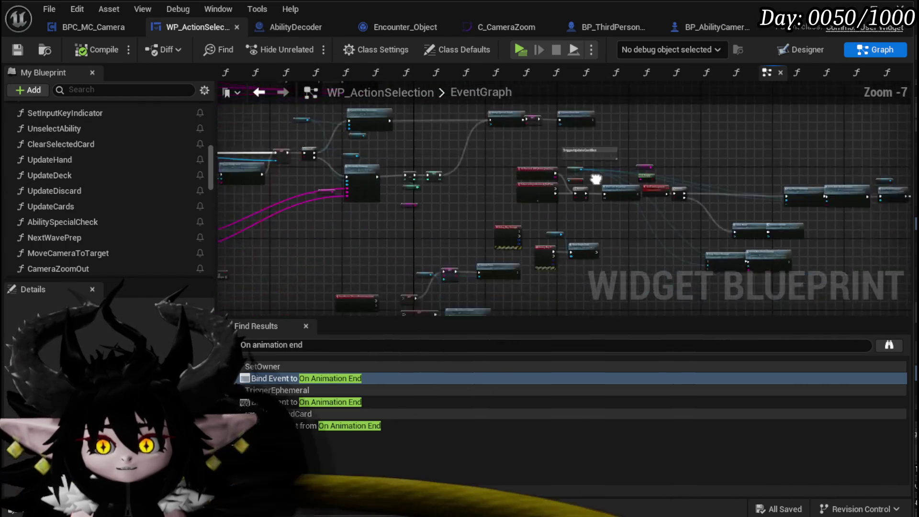
scroll(397, 216, up, 5)
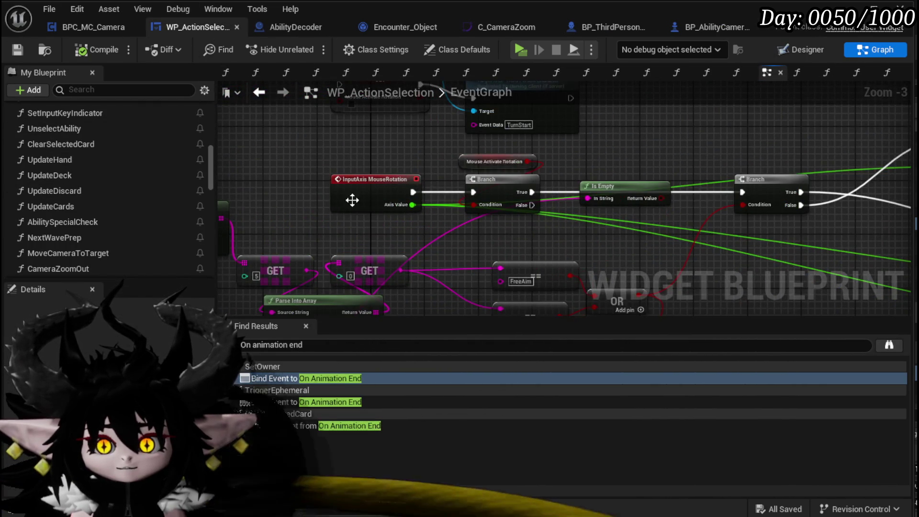
scroll(392, 254, down, 4)
scroll(392, 254, up, 3)
scroll(392, 214, down, 2)
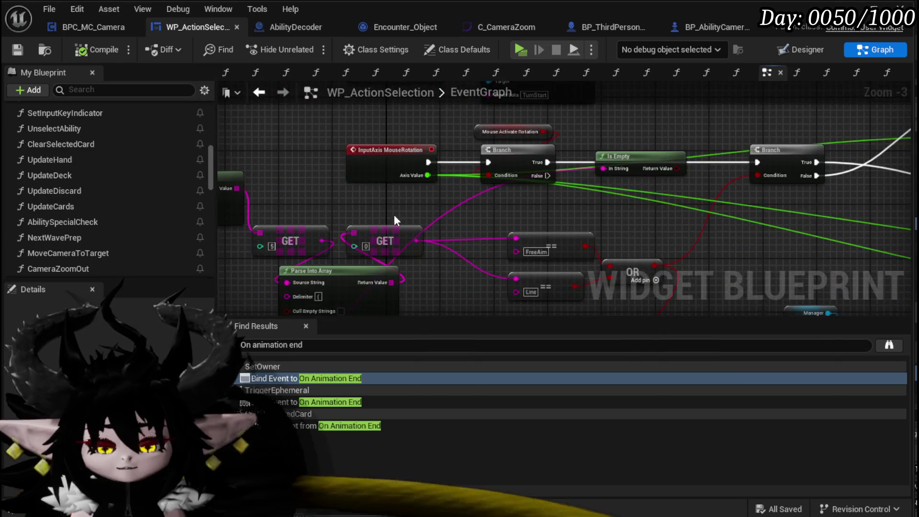
scroll(345, 217, up, 3)
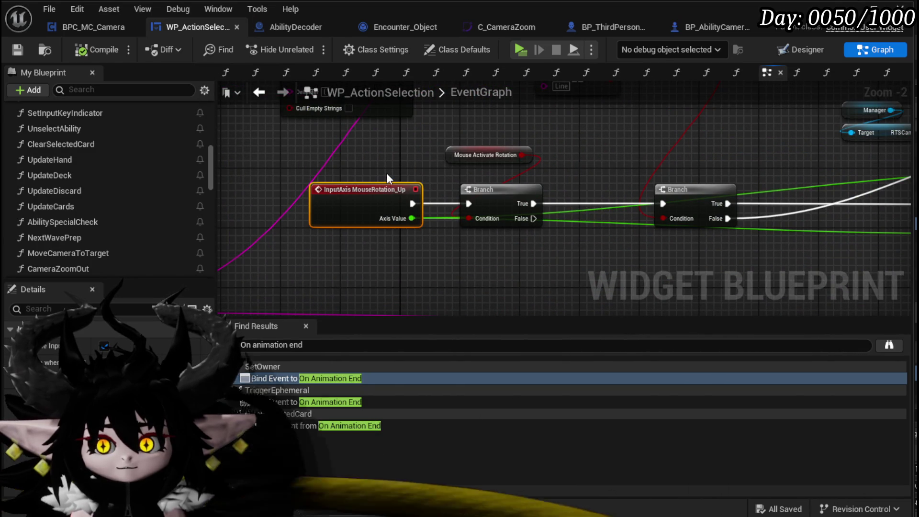
scroll(386, 173, down, 4)
scroll(403, 221, up, 2)
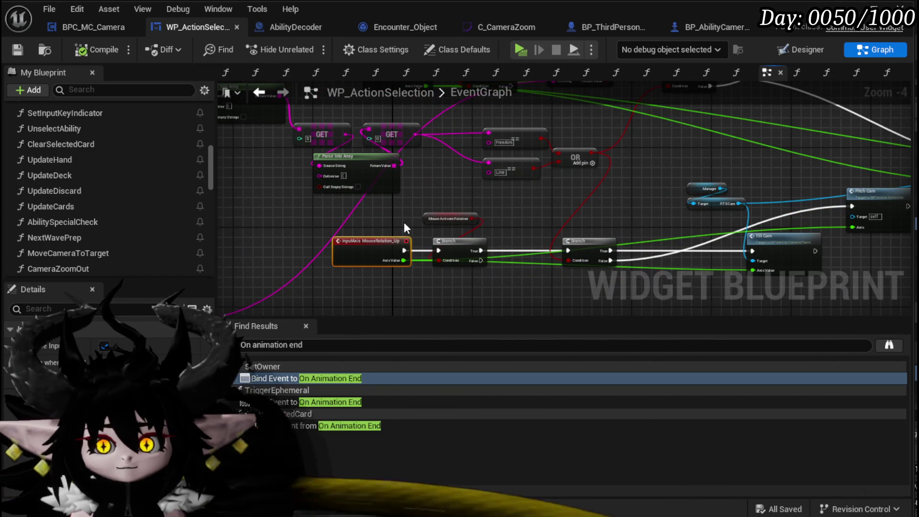
key(Delete)
scroll(406, 206, down, 2)
scroll(391, 177, up, 2)
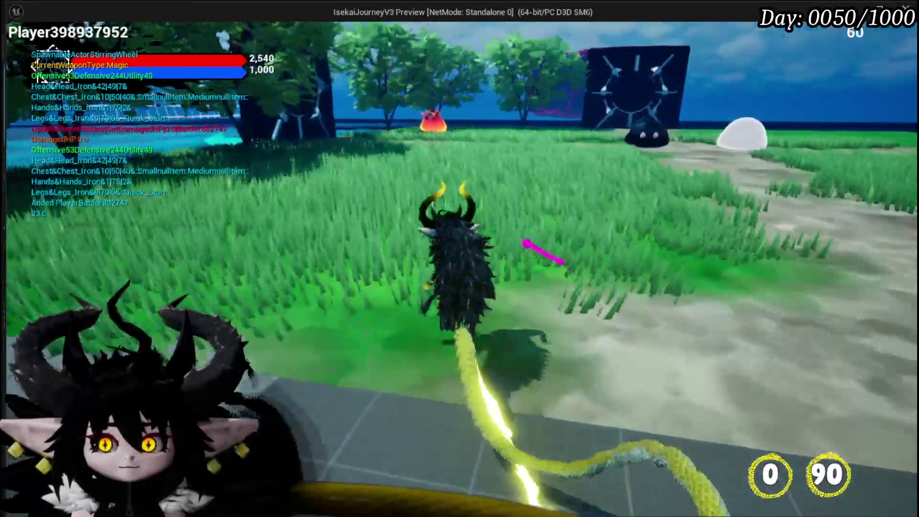
Start the fire-slime battle, cast Void Movement and AOE Damage Range, then stop play
key(w)
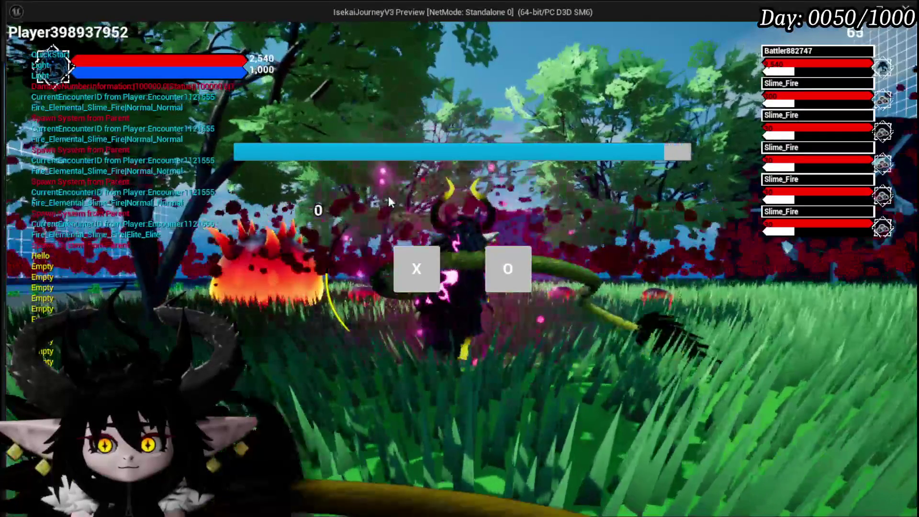
click(416, 263)
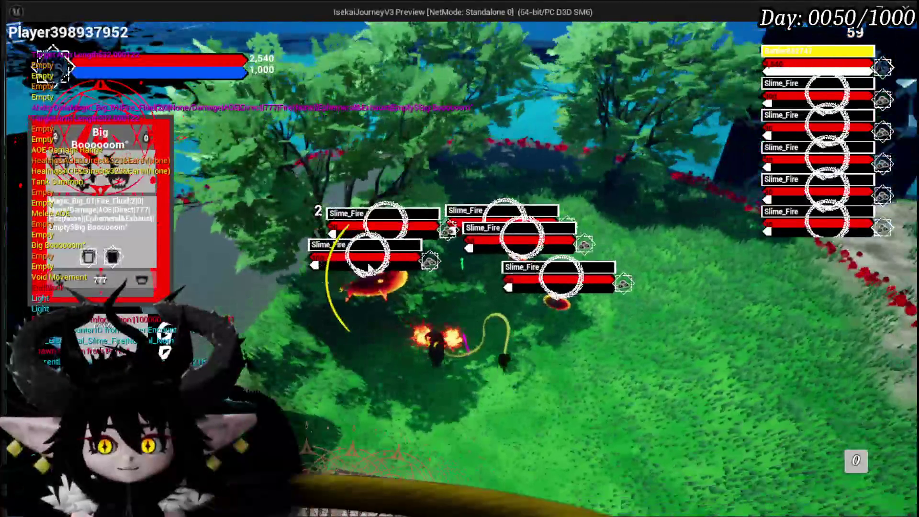
mouse_move(316, 421)
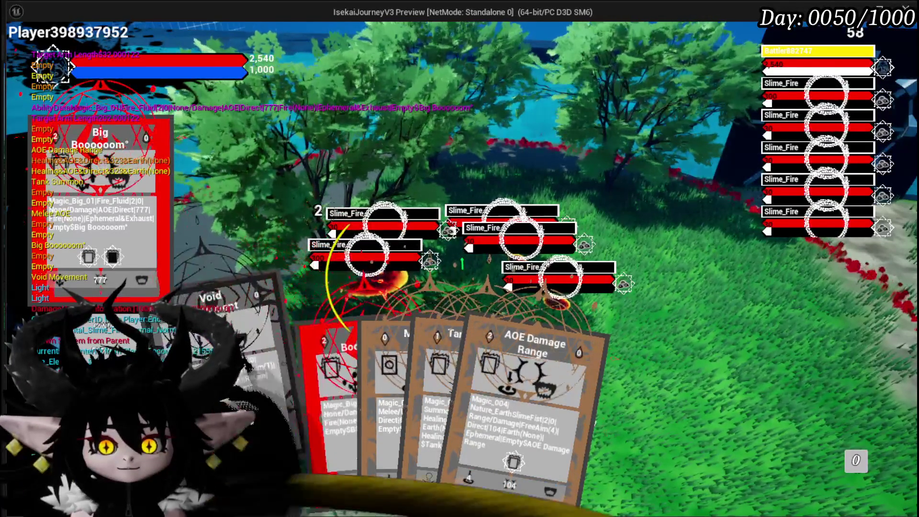
drag(248, 363, 478, 342)
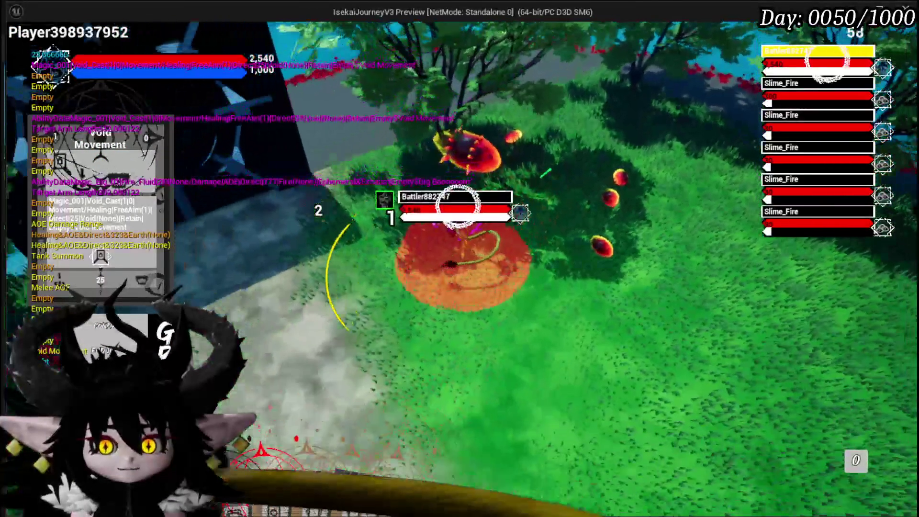
mouse_move(363, 477)
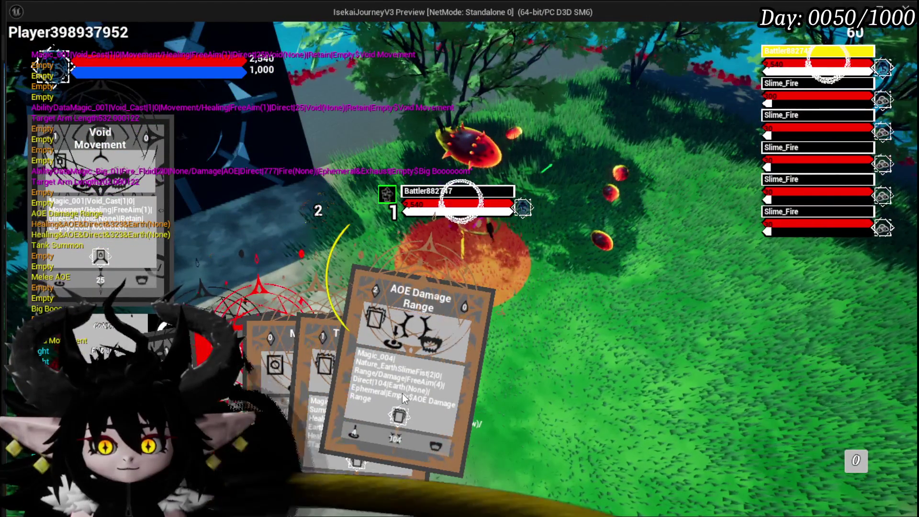
click(401, 394)
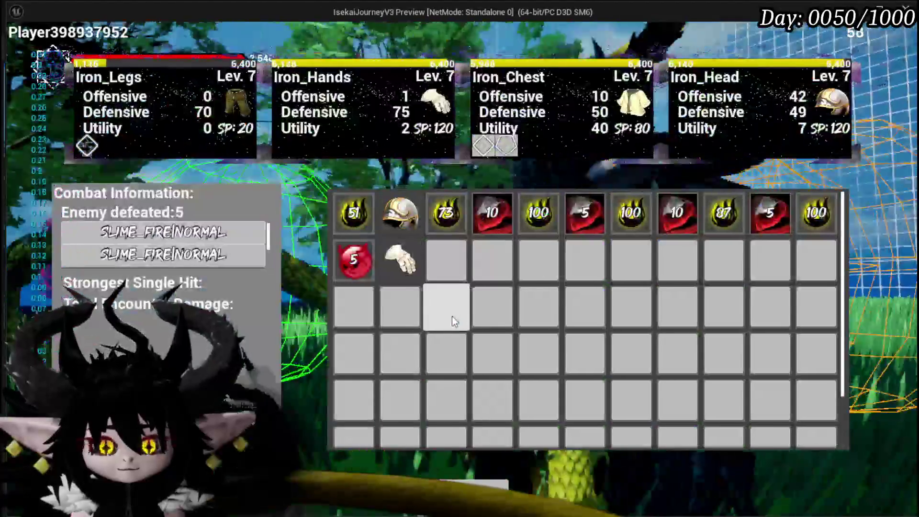
key(Escape)
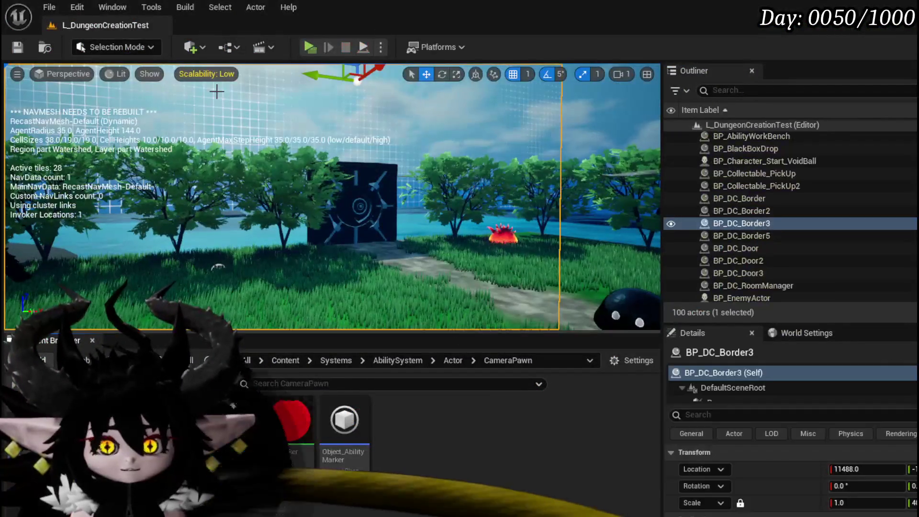
Save all, then delete the first group of camera movement nodes
key(ctrl+s)
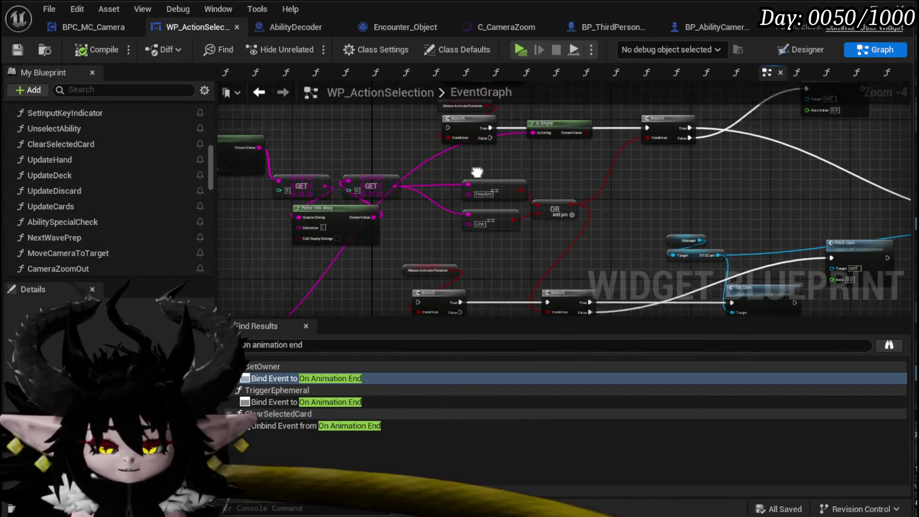
scroll(476, 177, down, 3)
scroll(337, 220, up, 2)
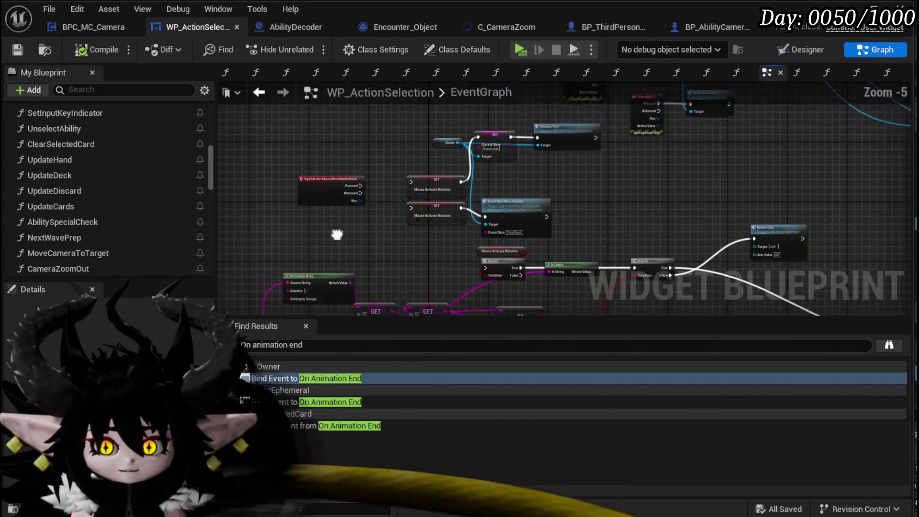
drag(337, 220, 337, 258)
drag(404, 145, 586, 253)
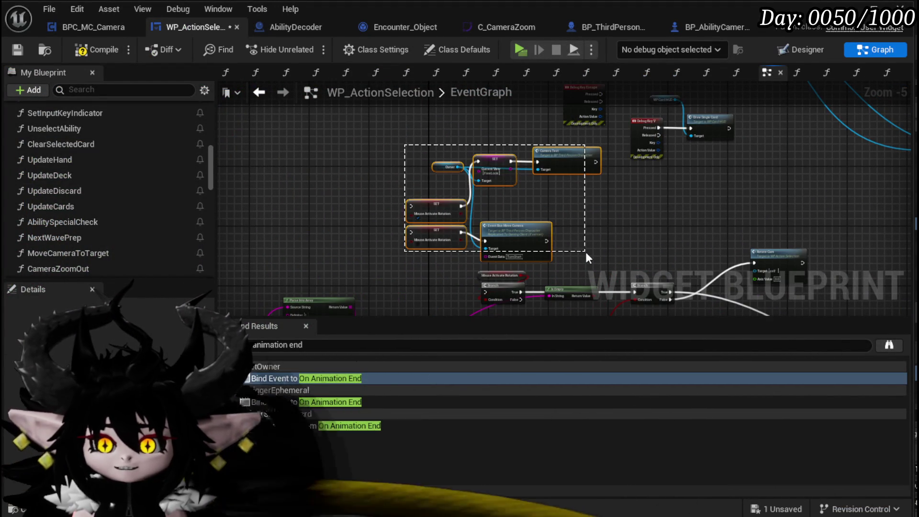
scroll(482, 150, down, 2)
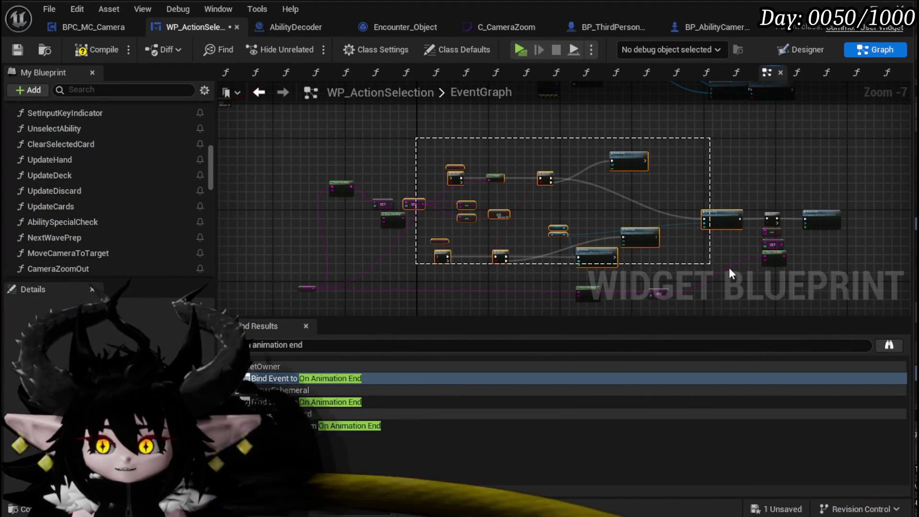
key(Delete)
Delete the remaining camera nodes, then compile and save WP_ActionSelection
scroll(366, 285, down, 1)
drag(717, 146, 716, 146)
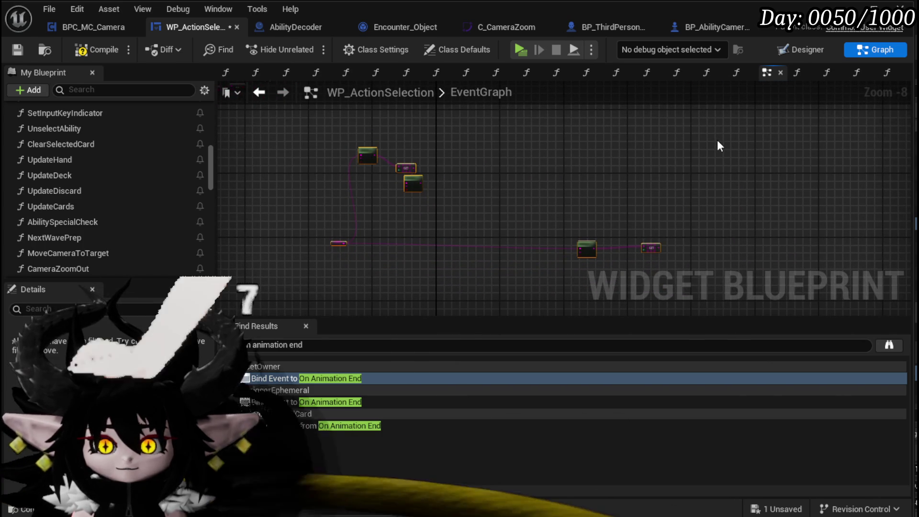
key(Delete)
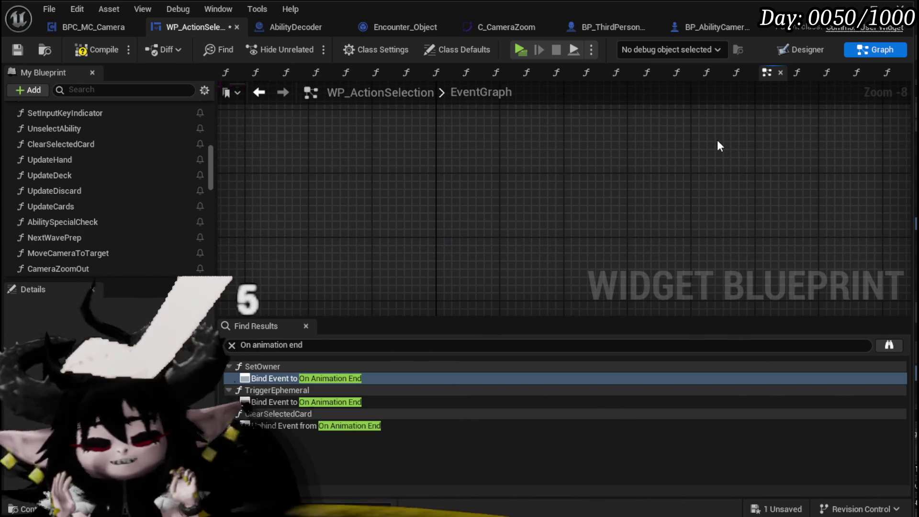
scroll(716, 143, down, 2)
scroll(601, 162, down, 2)
scroll(531, 210, up, 3)
scroll(447, 235, up, 7)
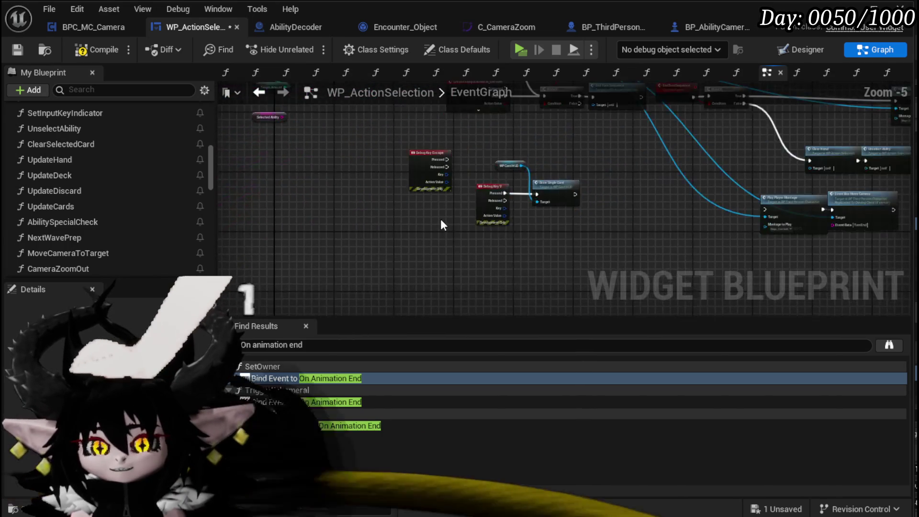
drag(394, 274, 388, 273)
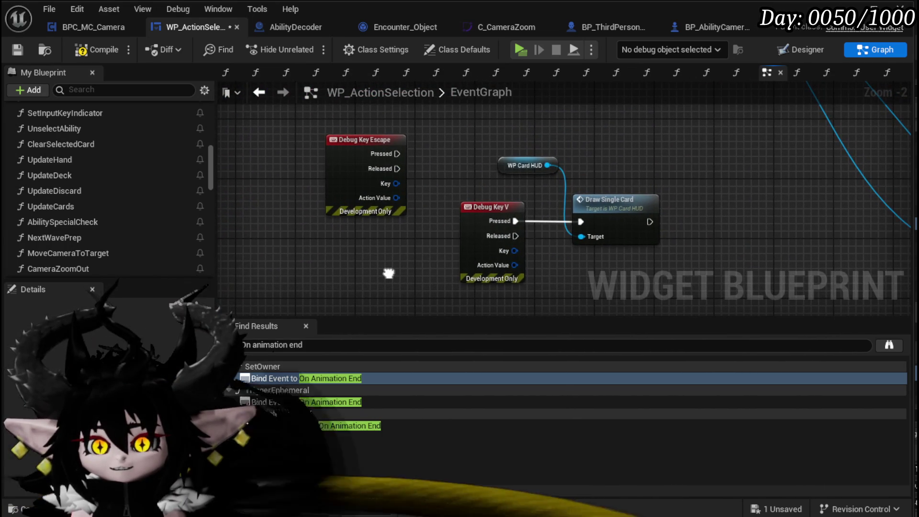
click(95, 51)
click(17, 50)
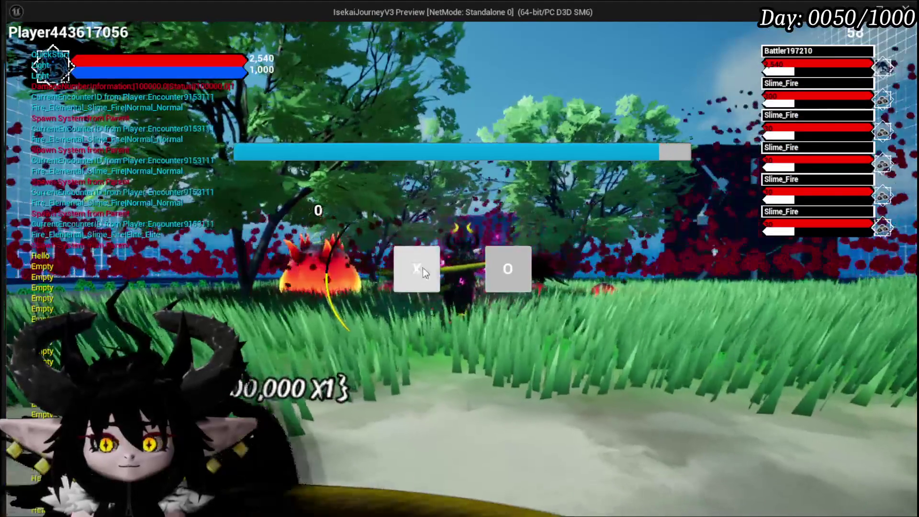
Begin the battle, cast Tank Summon at the aimed spot, then stop the play test
click(420, 275)
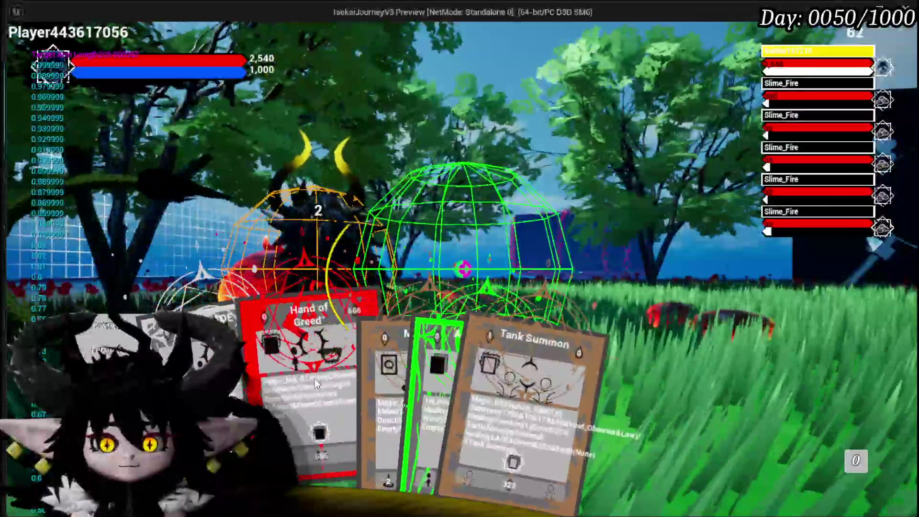
mouse_move(335, 378)
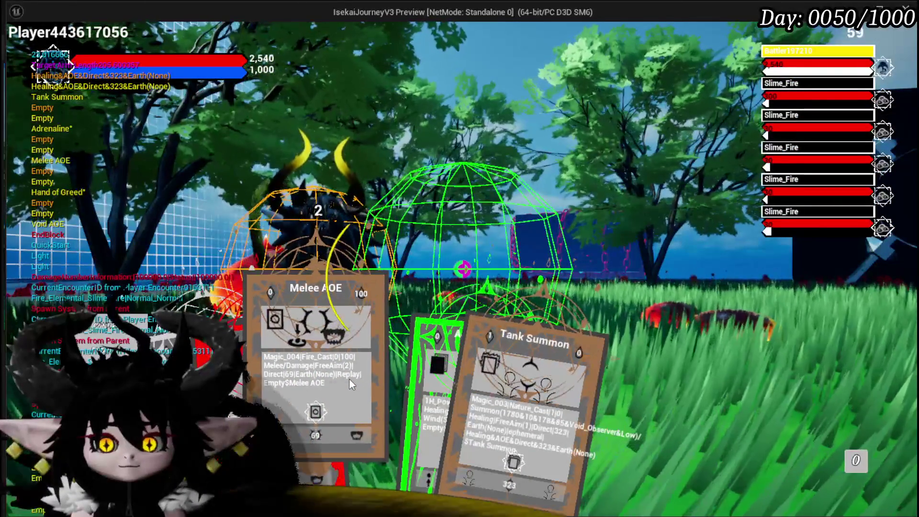
mouse_move(407, 381)
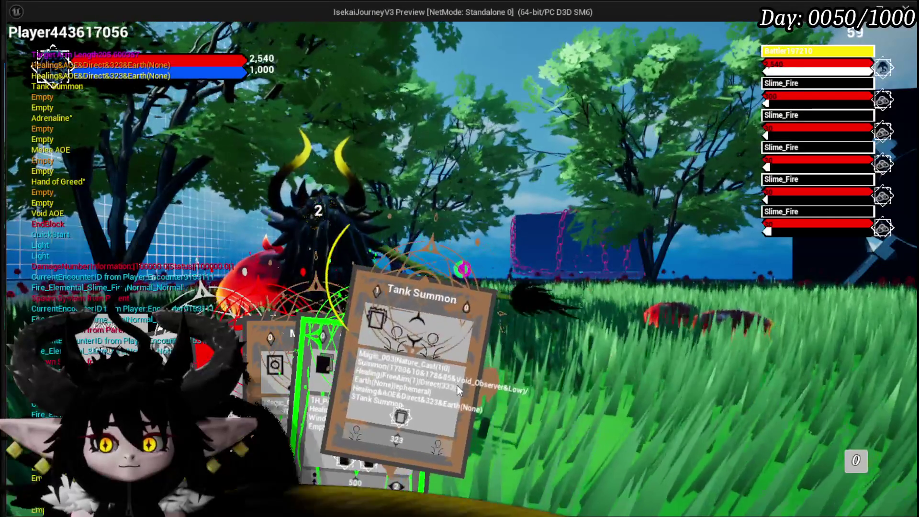
click(441, 381)
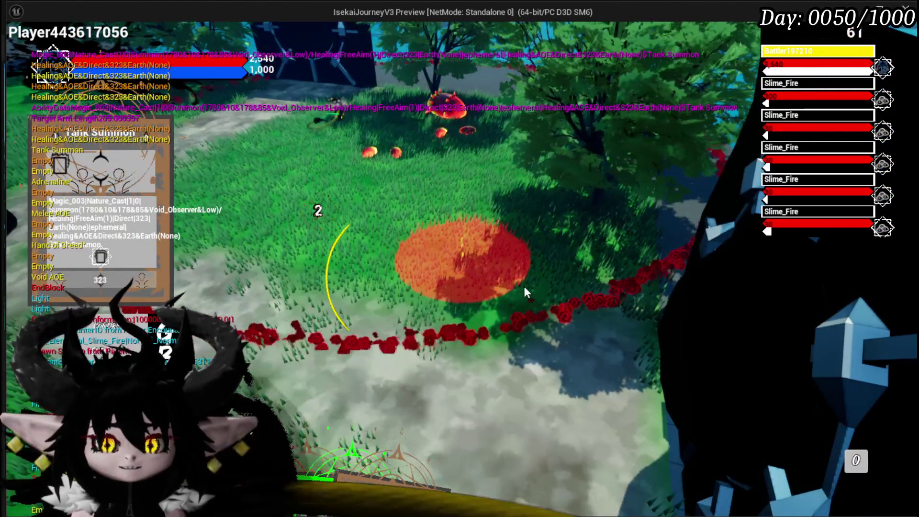
click(525, 291)
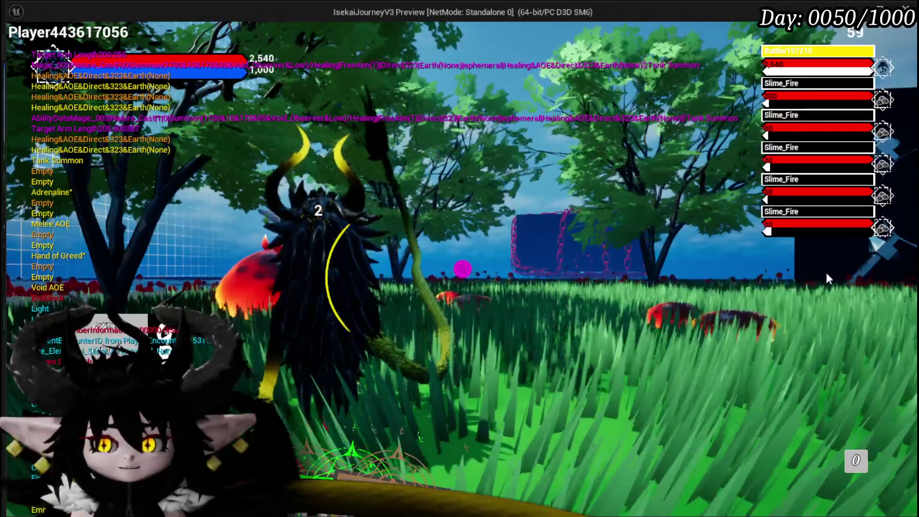
key(alt+Tab)
key(Escape)
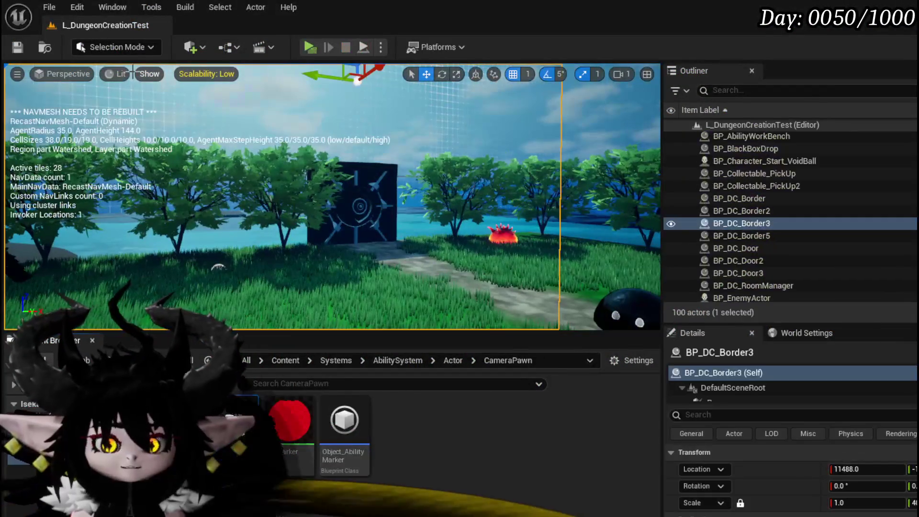
Save the level, open UnselectAbility, and look over its Branch, camera and Cancel Ability nodes
key(ctrl+s)
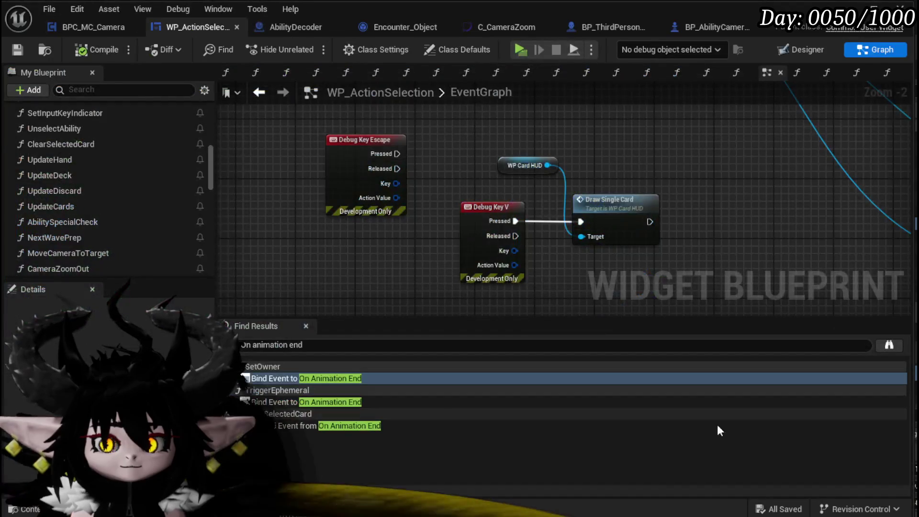
double_click(86, 135)
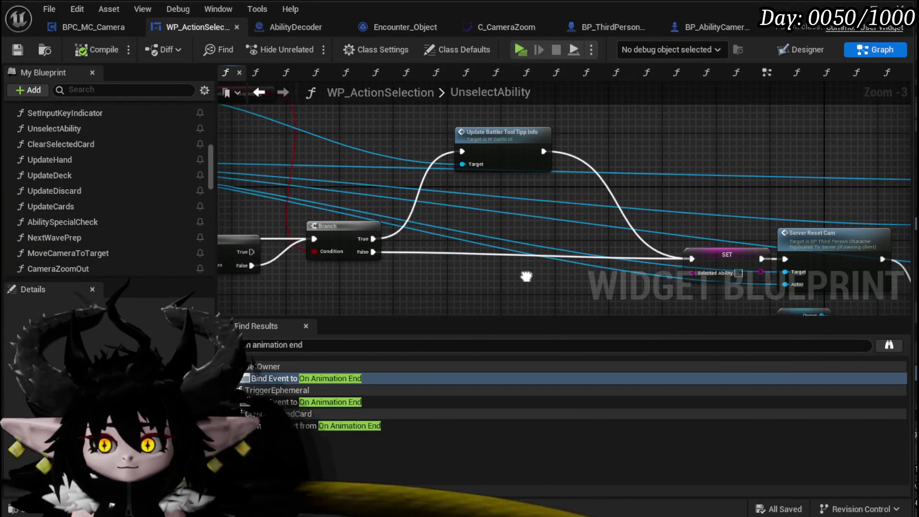
mouse_move(522, 278)
mouse_down()
mouse_move(689, 254)
mouse_move(702, 200)
mouse_up()
drag(618, 263, 369, 254)
scroll(370, 254, down, 1)
scroll(373, 222, up, 2)
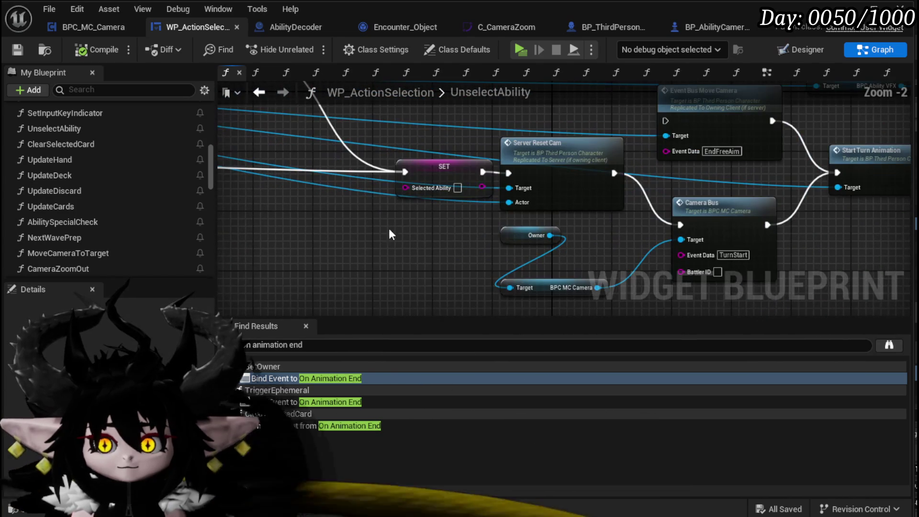
drag(420, 239, 249, 236)
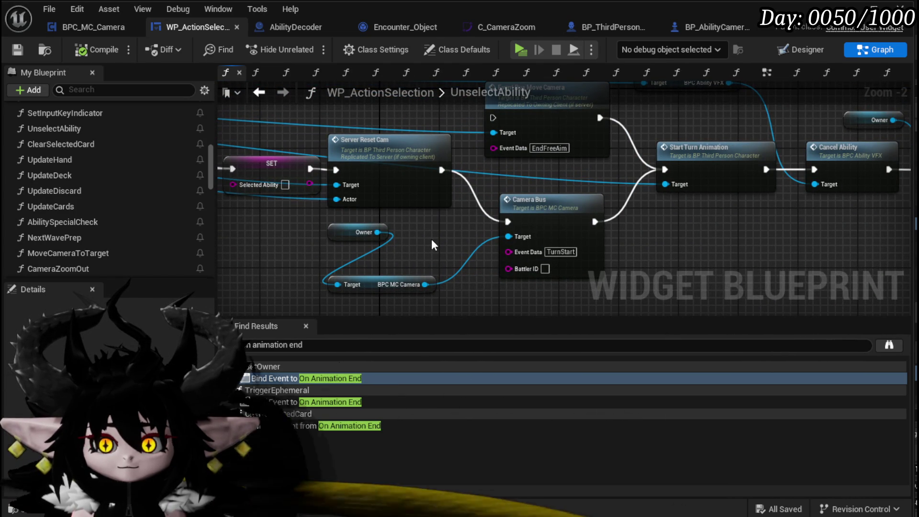
drag(431, 241, 362, 285)
Review Remove Target Visual, Server Reset Cam and SET Selected Ability, then save WP_ActionSelection
mouse_move(643, 260)
mouse_down()
mouse_move(425, 252)
mouse_move(432, 255)
mouse_up()
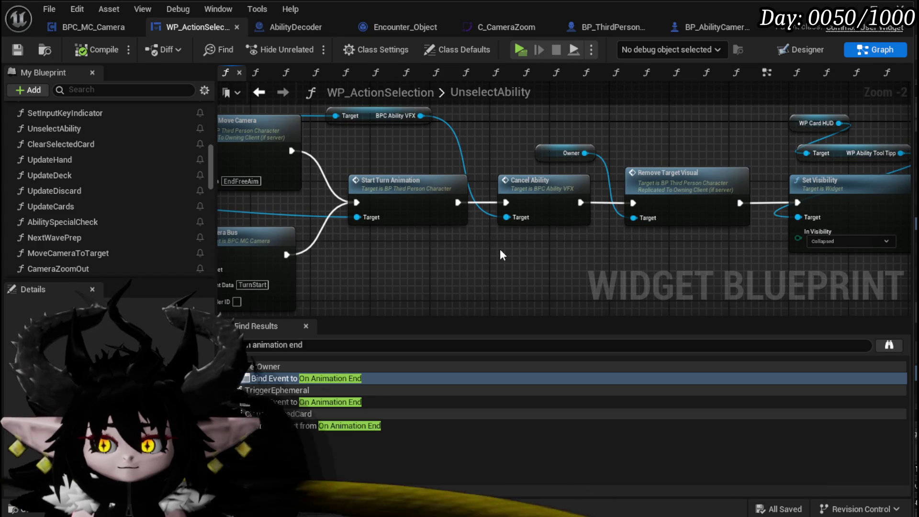
scroll(500, 253, down, 2)
drag(499, 248, 643, 218)
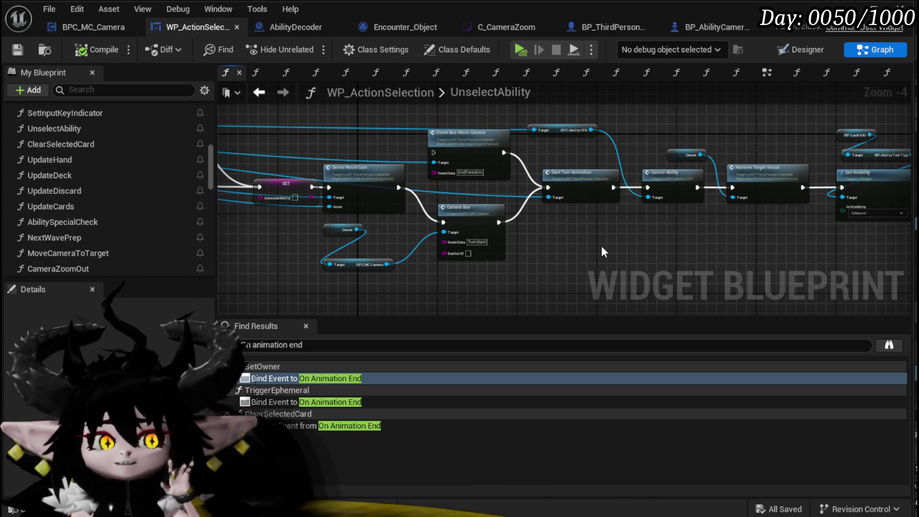
drag(601, 246, 610, 219)
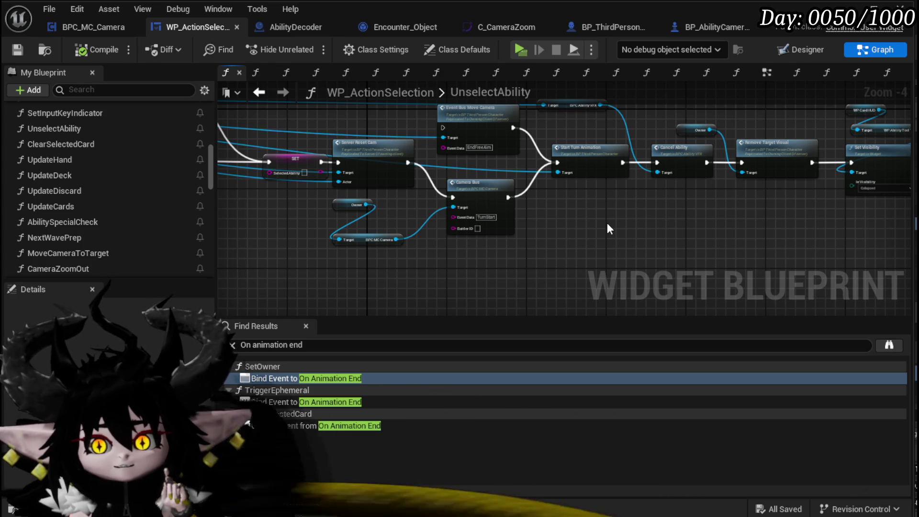
drag(393, 224, 419, 249)
scroll(462, 241, up, 2)
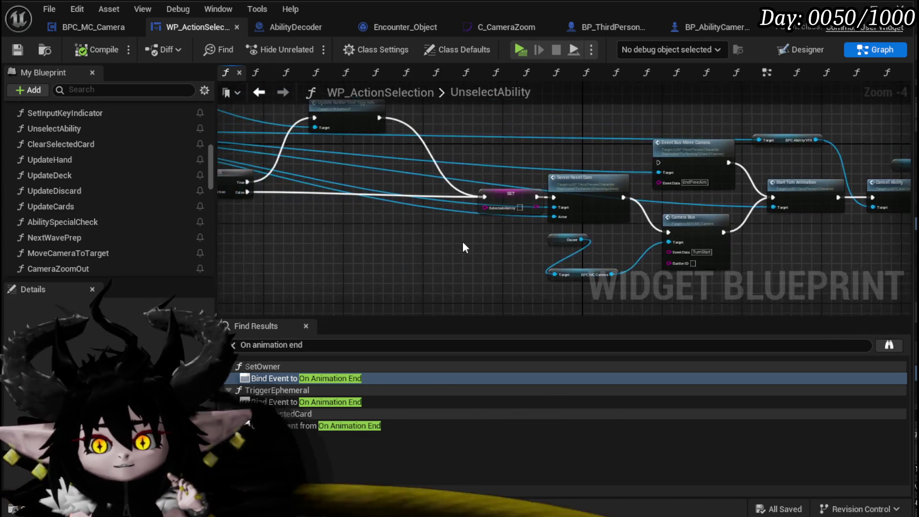
click(442, 173)
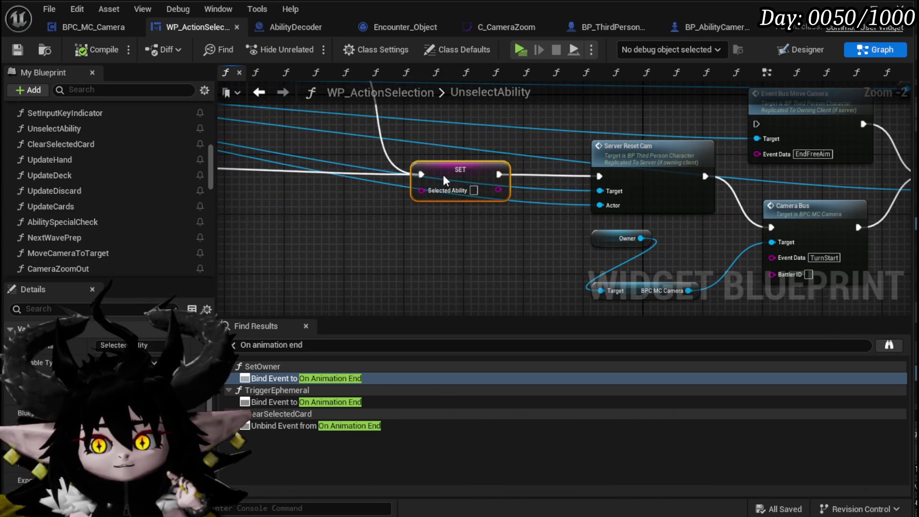
click(457, 263)
key(ctrl+s)
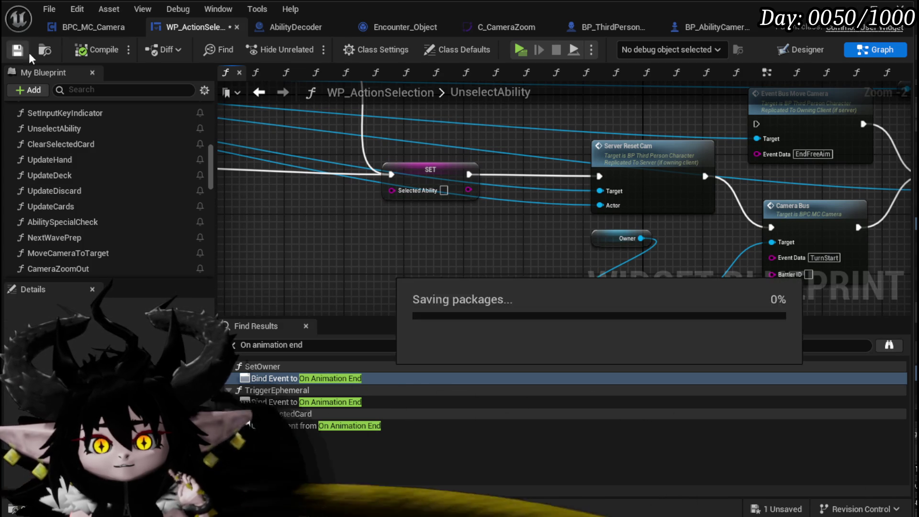
Place a Manager getter node in the UnselectAbility graph
scroll(100, 220, down, 5)
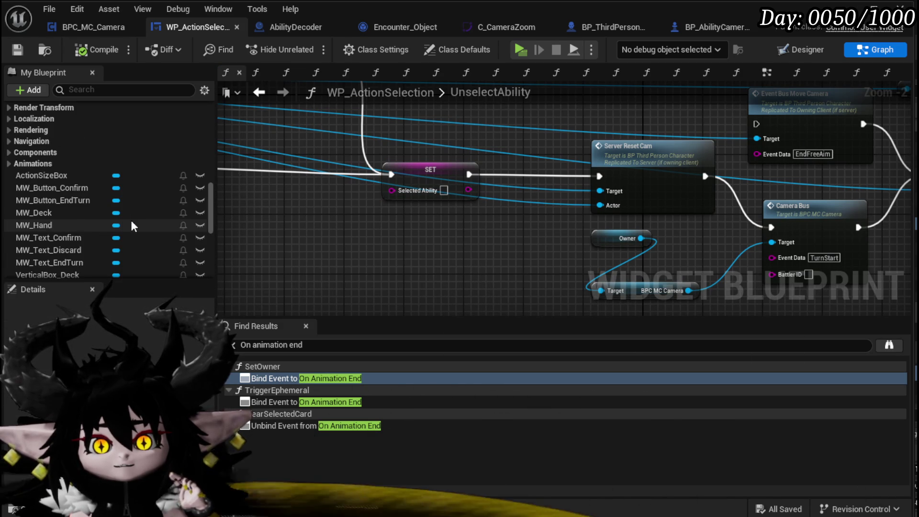
scroll(131, 221, down, 3)
scroll(189, 228, down, 3)
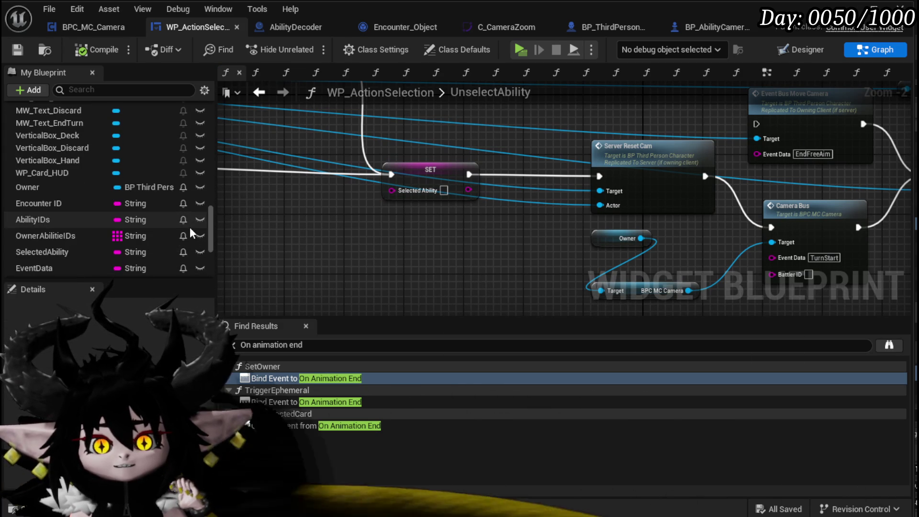
scroll(191, 232, down, 1)
scroll(190, 229, down, 2)
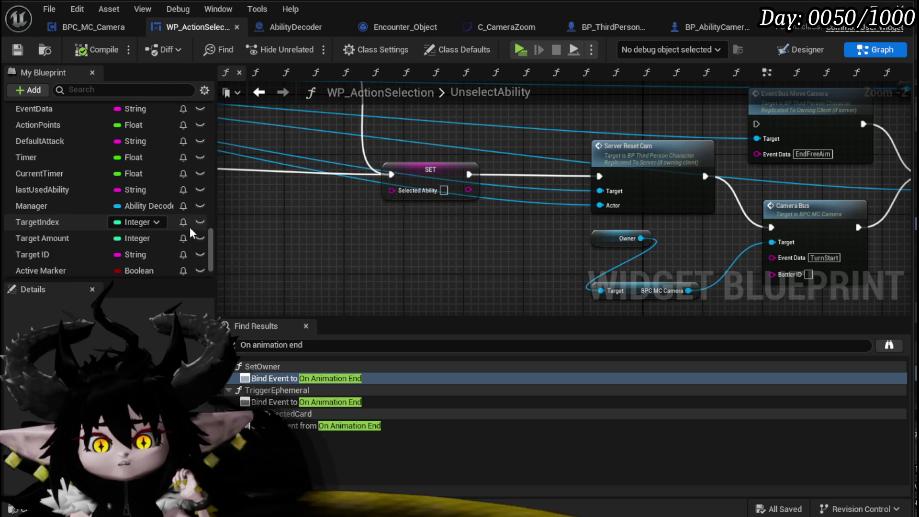
scroll(189, 227, down, 3)
mouse_move(43, 148)
mouse_down()
mouse_move(319, 234)
mouse_move(289, 255)
mouse_up()
click(313, 262)
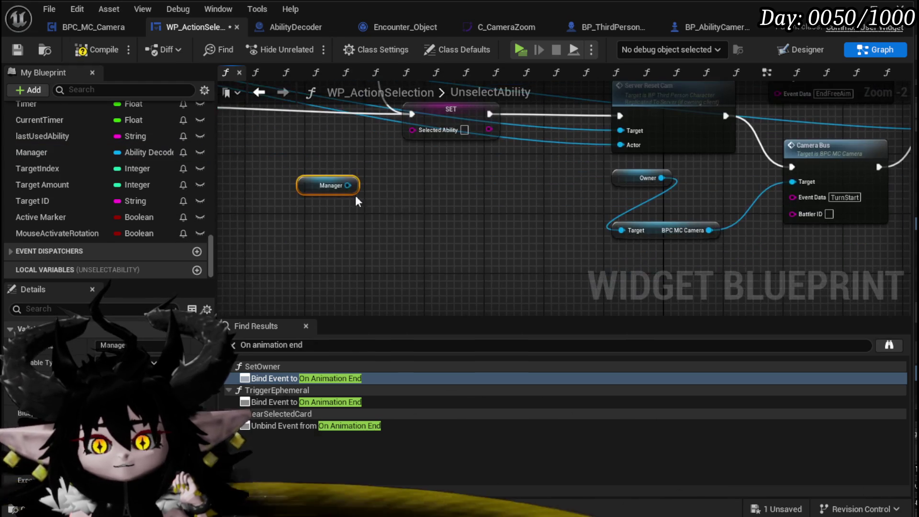
Search 'get markaimpaw' from the Manager pin without adding anything, then compile and save
drag(348, 185, 294, 225)
text(g)
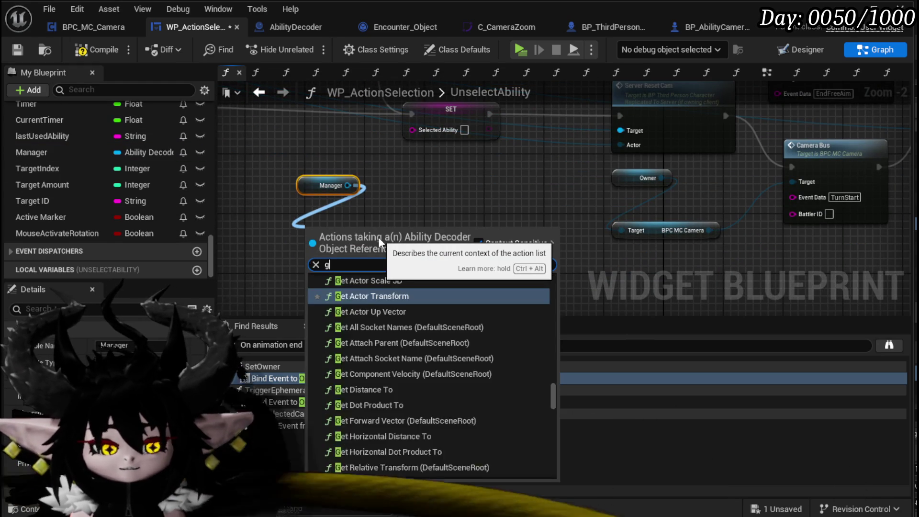
text(et mark)
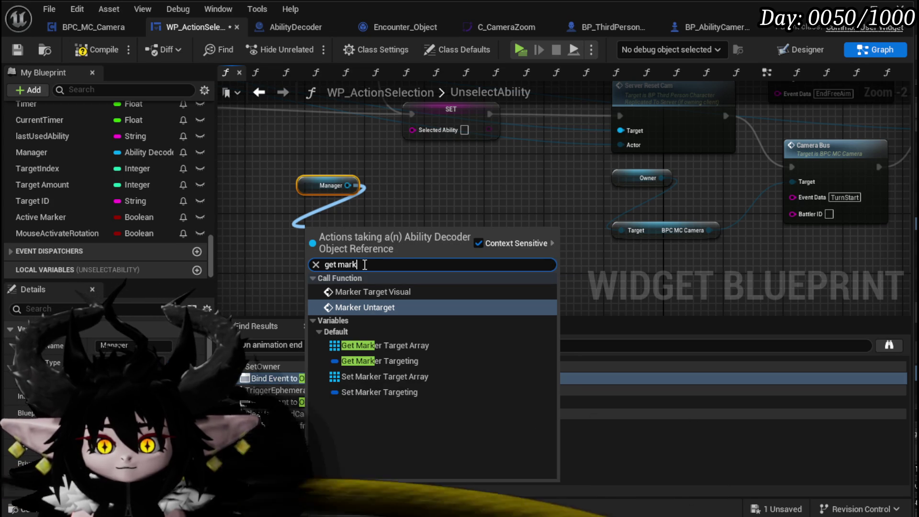
key(BackSpace)
key(BackSpace)
key(BackSpace)
key(BackSpace)
text(aim)
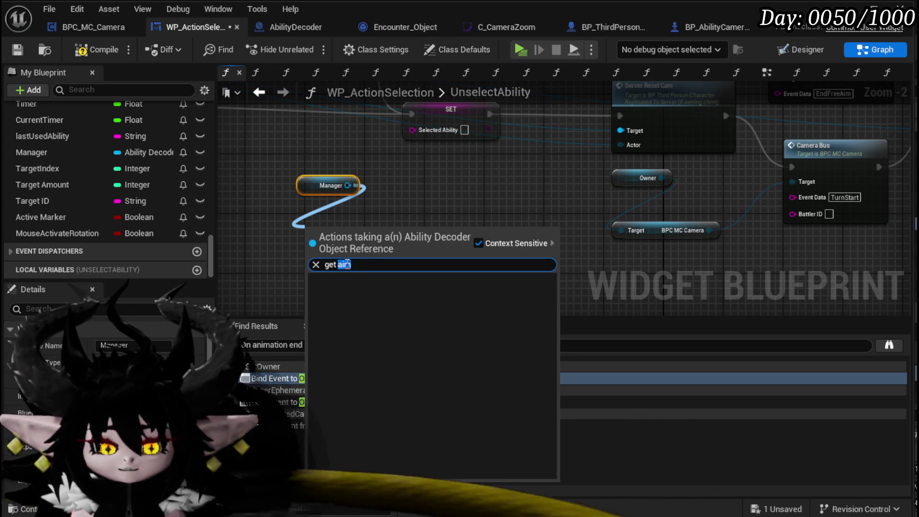
text(paw)
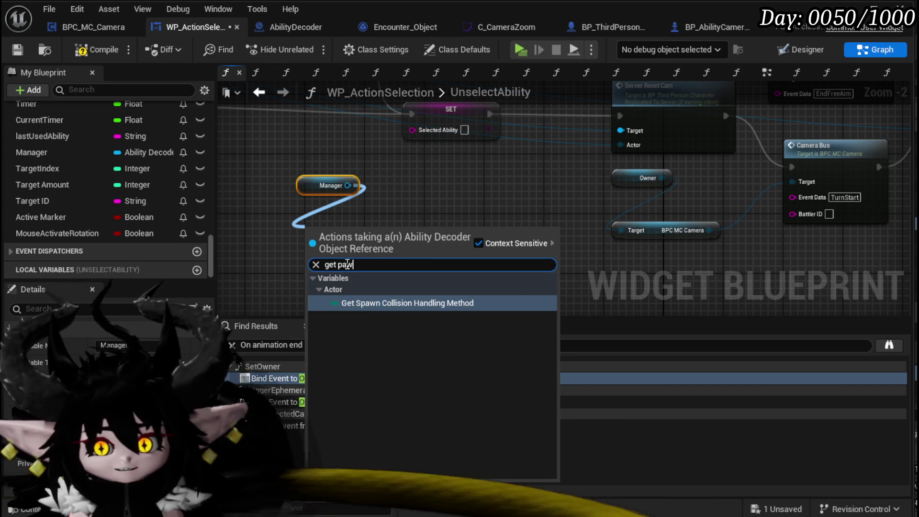
click(334, 125)
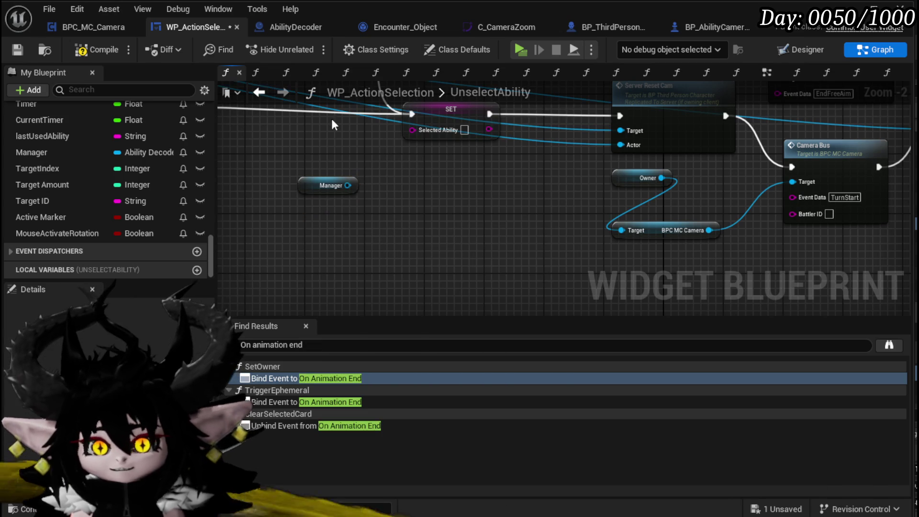
click(86, 49)
click(26, 53)
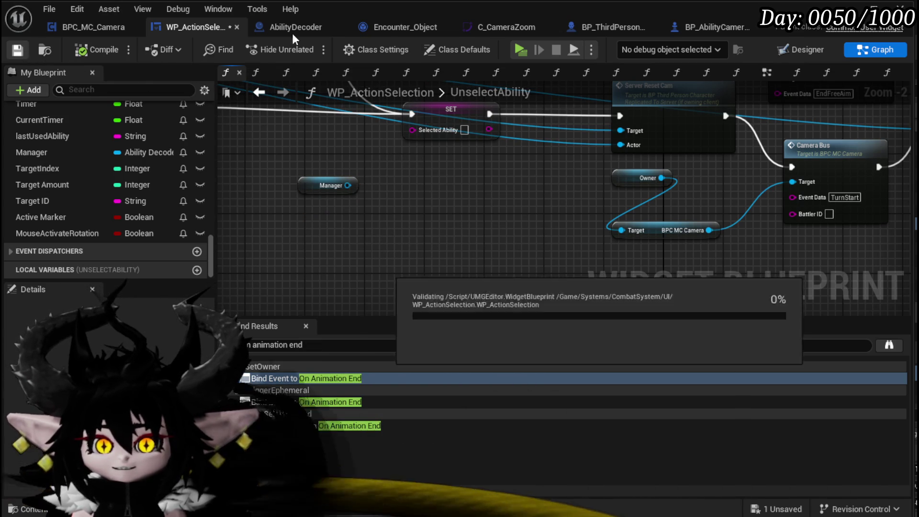
Switch to AbilityDecoder, check the RTSCam variable's details, and save the blueprint
click(301, 27)
scroll(95, 373, down, 5)
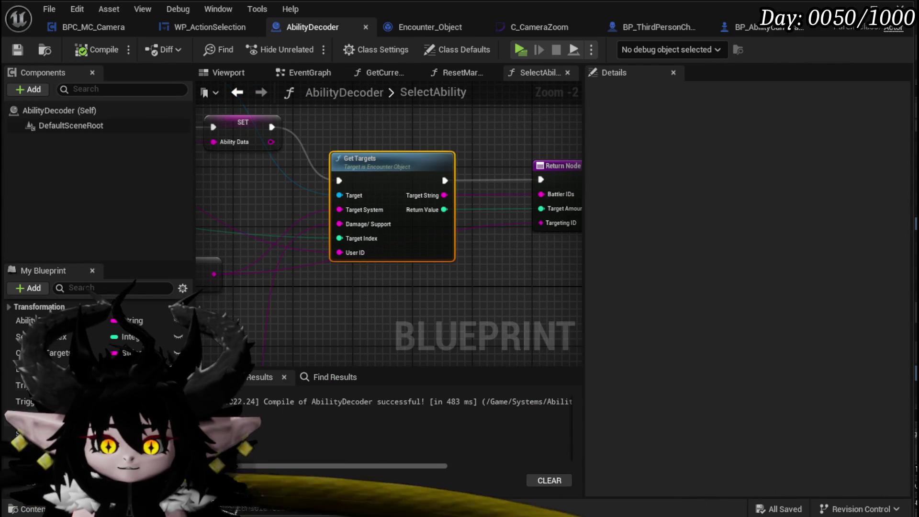
scroll(96, 373, down, 3)
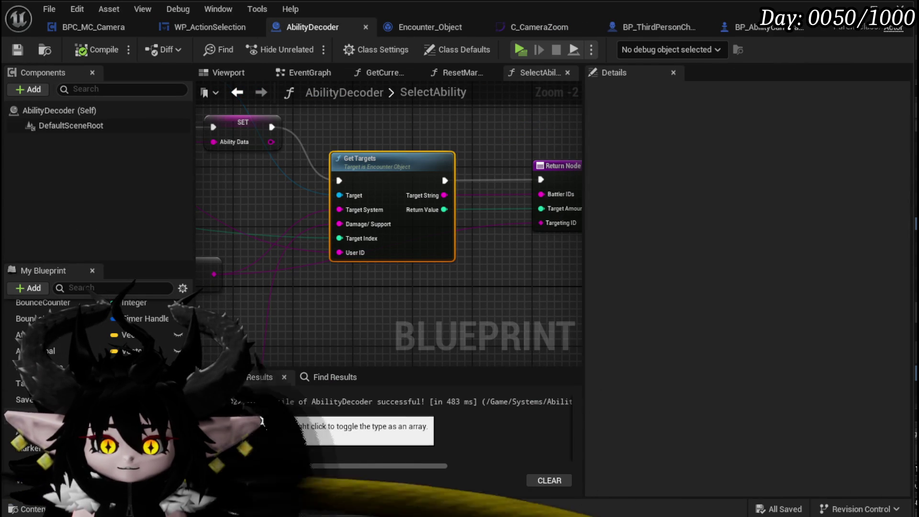
click(29, 416)
scroll(96, 373, down, 2)
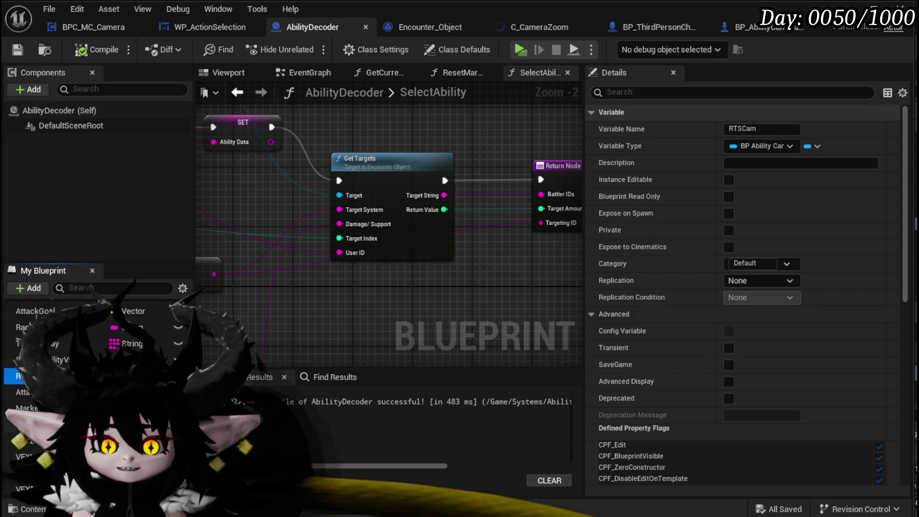
scroll(95, 373, down, 4)
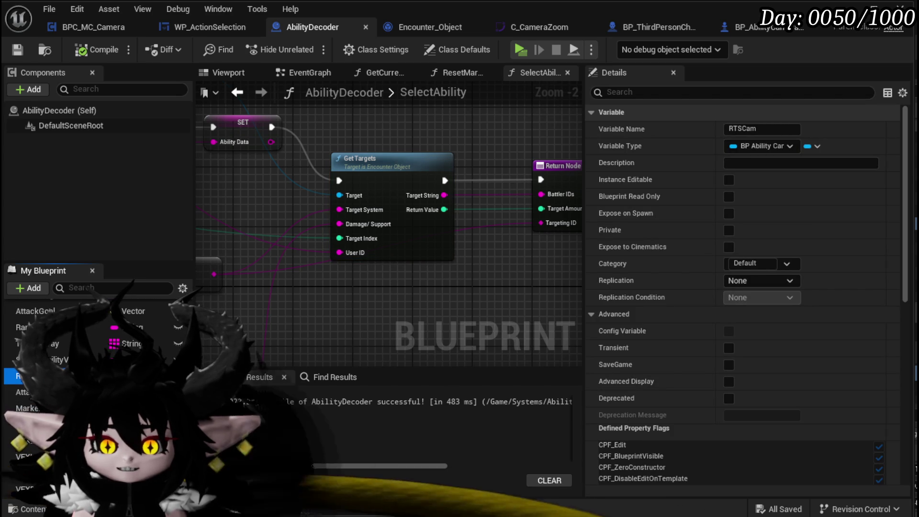
scroll(95, 373, up, 2)
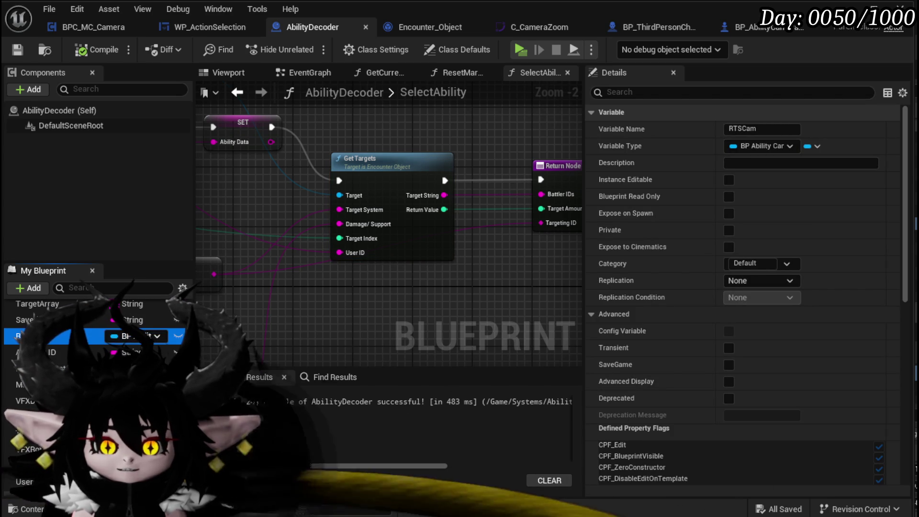
key(ctrl+s)
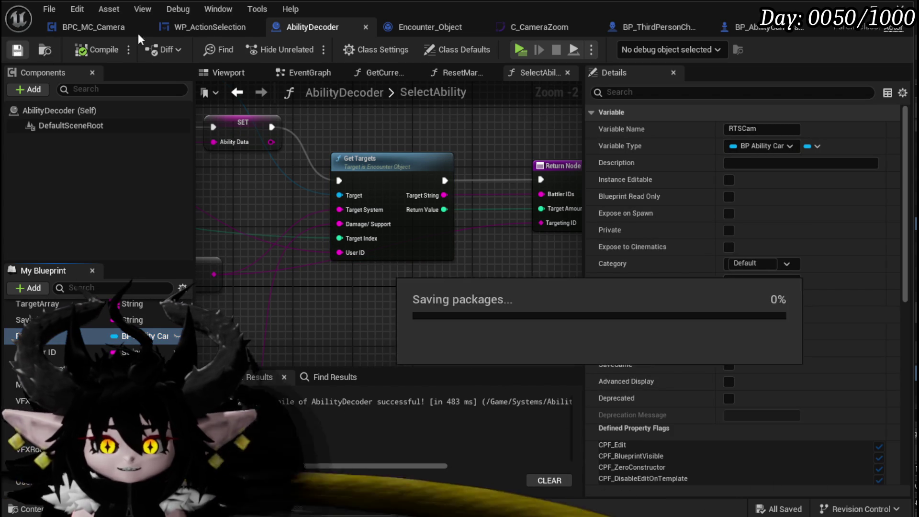
In UnselectAbility, add a Get RTSCam node from Manager feeding Get Actor Location
click(183, 27)
drag(347, 185, 311, 225)
text(rts)
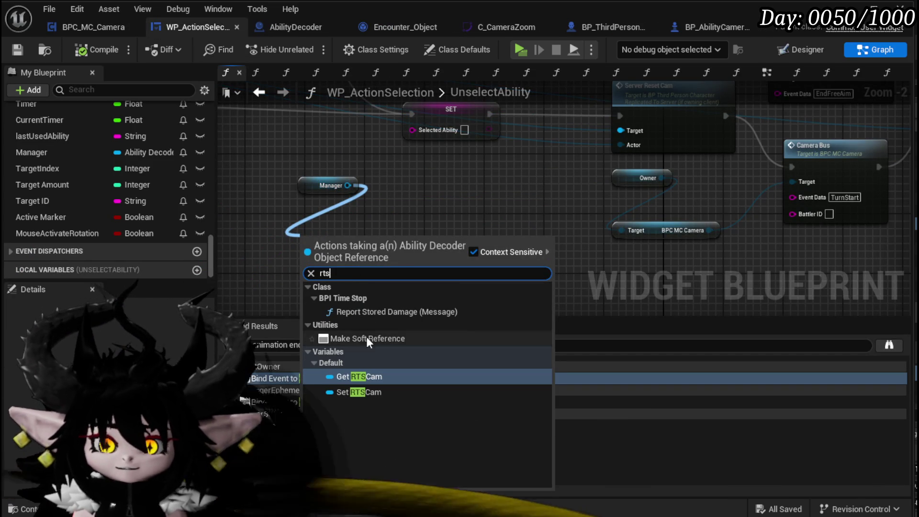
click(345, 376)
drag(342, 235, 285, 219)
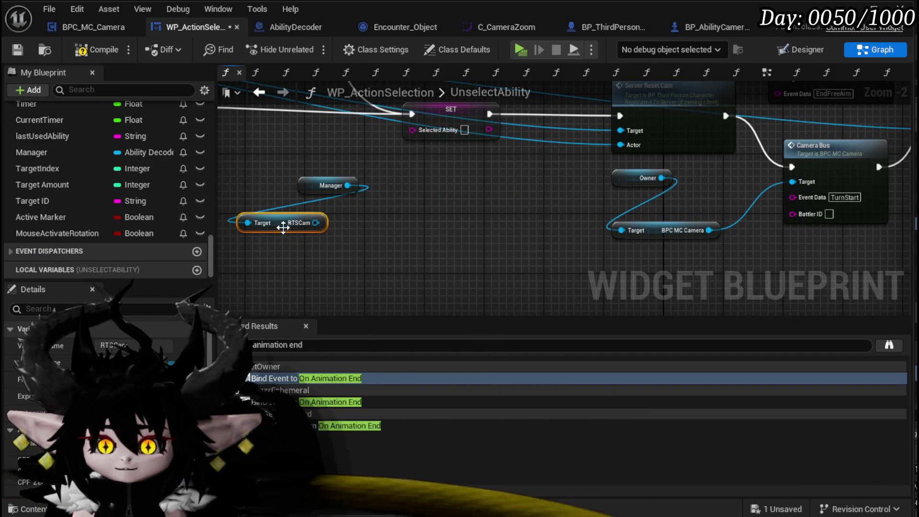
drag(309, 185, 267, 200)
mouse_move(315, 223)
mouse_down()
mouse_move(321, 247)
mouse_move(292, 240)
mouse_move(272, 258)
mouse_up()
text(get actor locati)
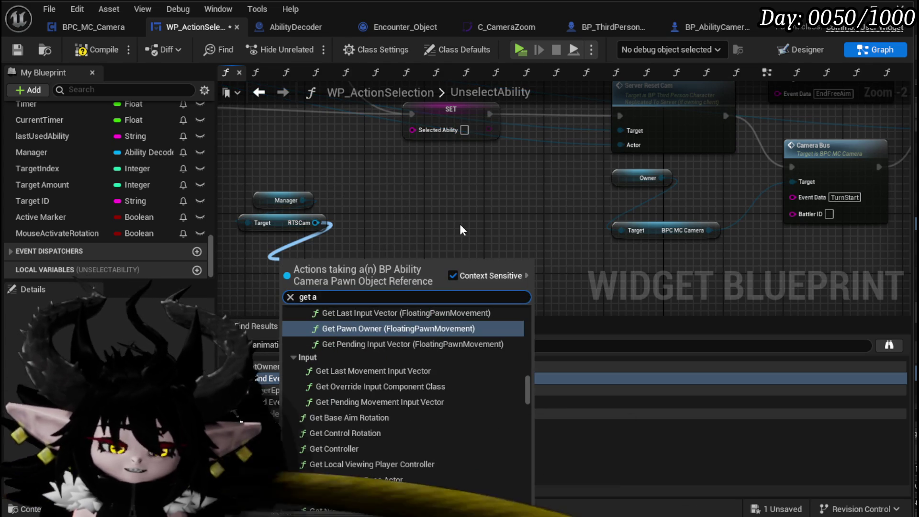
text(on)
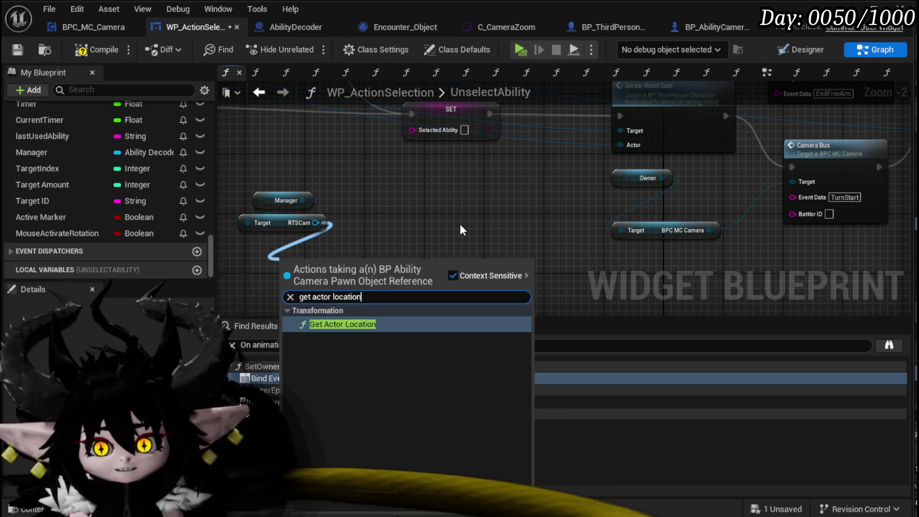
key(Return)
Compile, then add SET Start Camera Location on the camera and wire the actor location into it
mouse_move(460, 225)
mouse_down()
mouse_move(472, 220)
mouse_move(383, 246)
mouse_move(517, 221)
mouse_up()
click(120, 43)
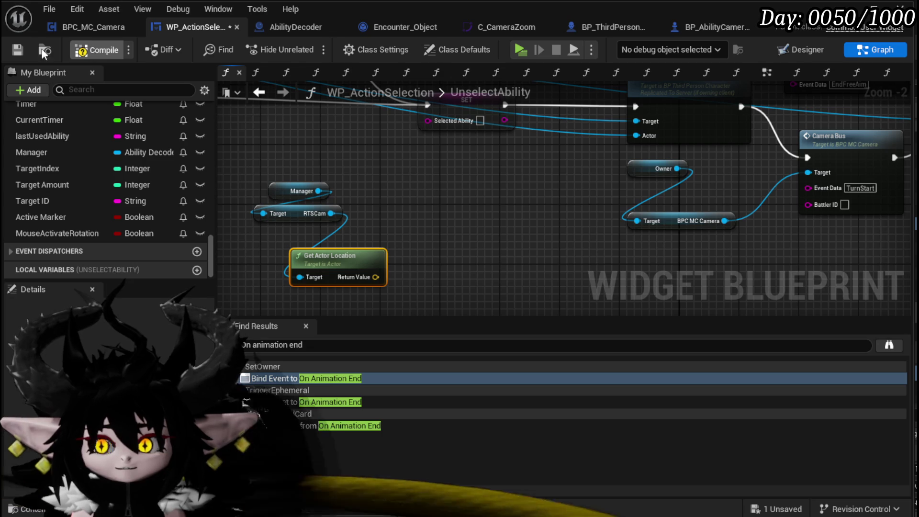
mouse_move(677, 169)
mouse_down()
mouse_move(565, 262)
mouse_move(576, 268)
mouse_up()
mouse_move(725, 221)
mouse_down()
mouse_move(687, 215)
mouse_move(529, 270)
mouse_up()
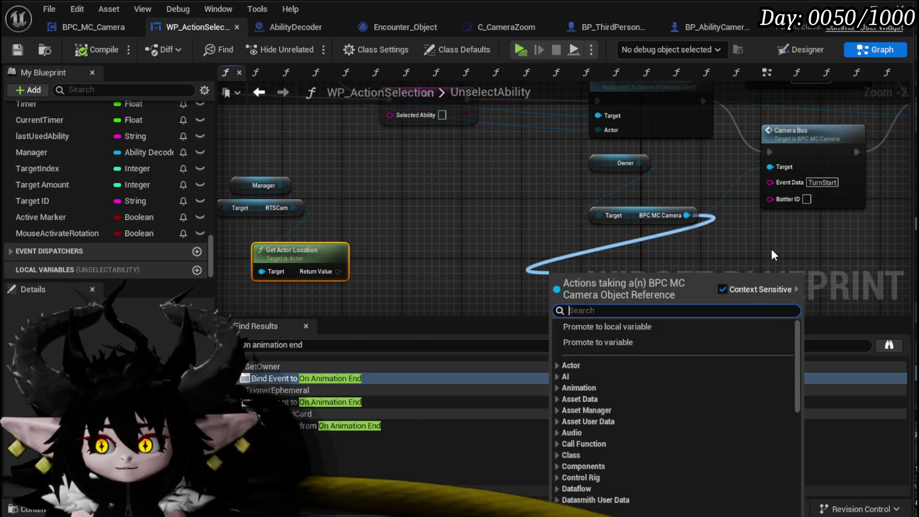
text(Start)
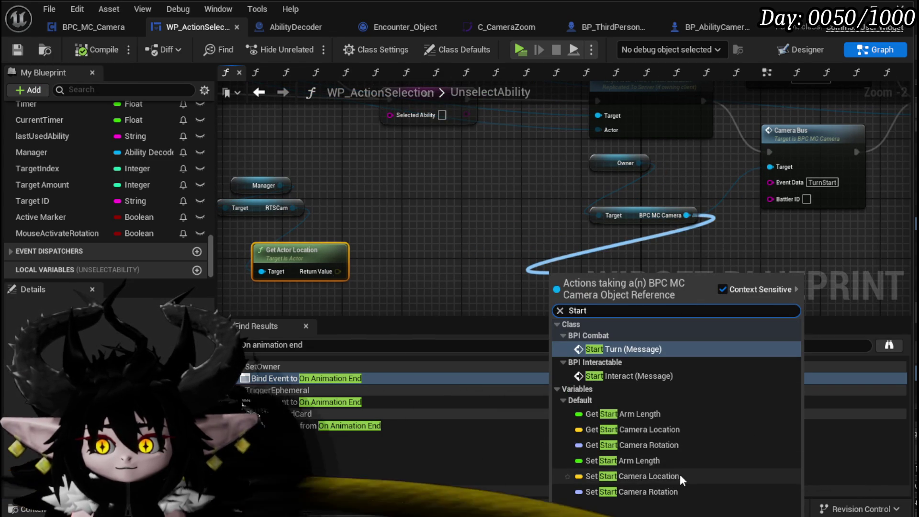
click(679, 475)
drag(592, 278, 591, 256)
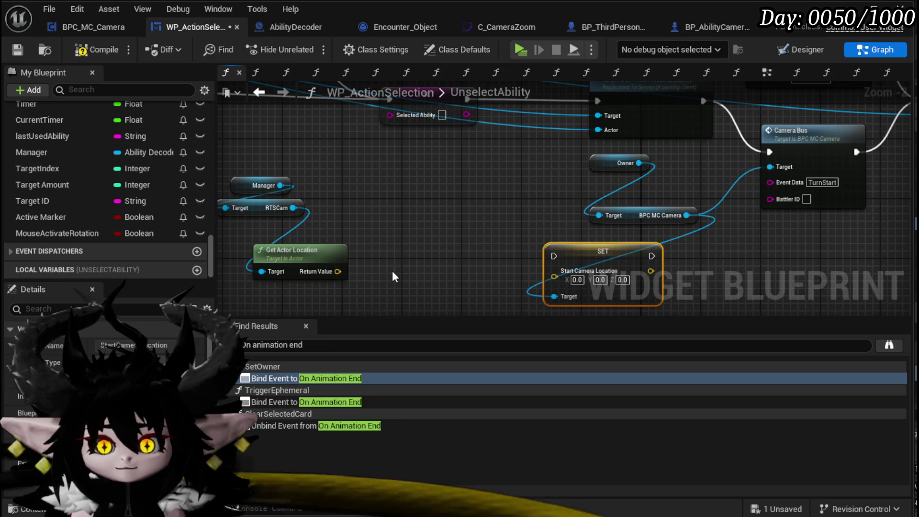
drag(337, 271, 554, 270)
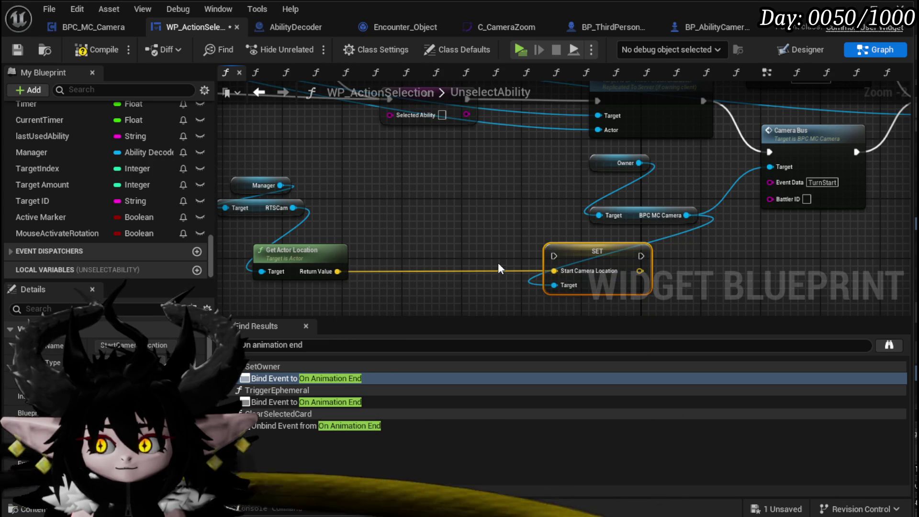
Move Manager and RTSCam beside Get Actor Location, save, and open the camera's CameraBus function
drag(260, 213, 359, 205)
click(323, 209)
shift+click(328, 182)
drag(532, 213, 444, 216)
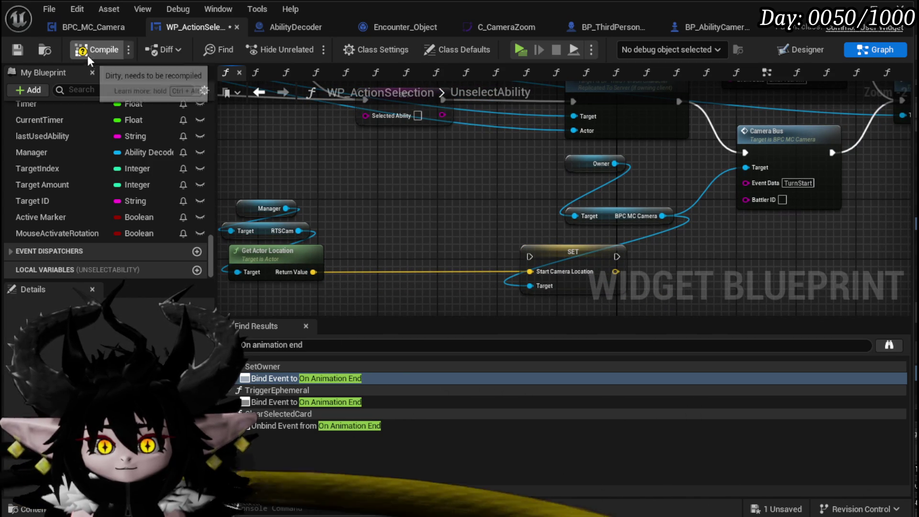
click(15, 50)
drag(607, 174, 397, 173)
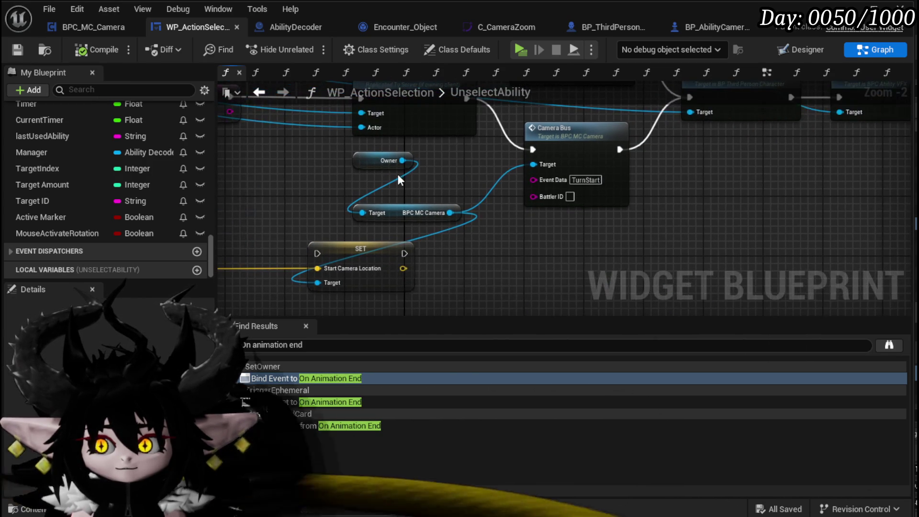
double_click(577, 148)
Rearrange the Get World Location and Aim Camera Location getter nodes in CameraBus
scroll(507, 262, down, 4)
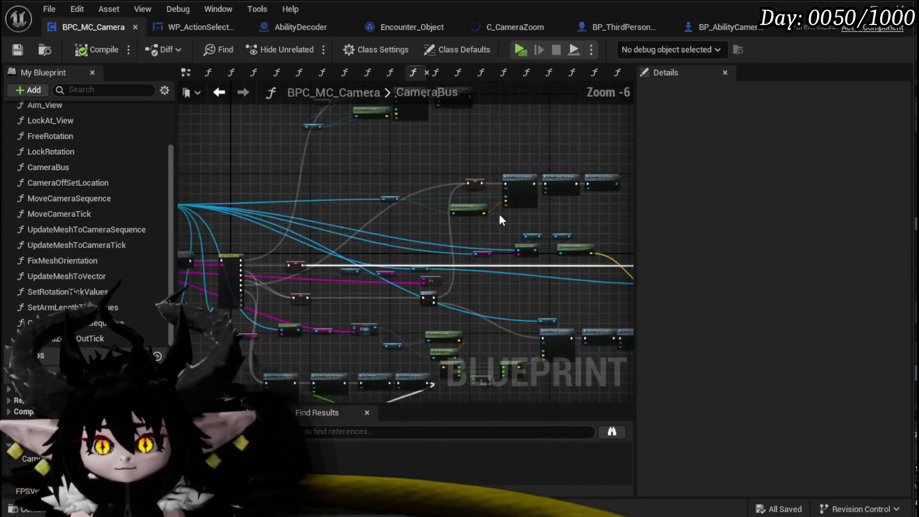
scroll(493, 237, up, 3)
drag(498, 224, 451, 263)
scroll(451, 263, up, 1)
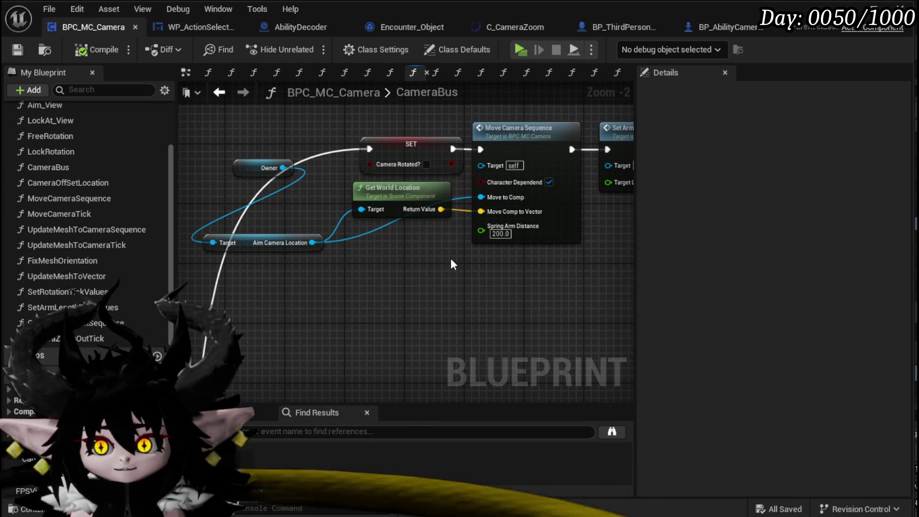
drag(388, 197, 397, 256)
drag(280, 238, 278, 197)
drag(378, 264, 370, 226)
click(489, 294)
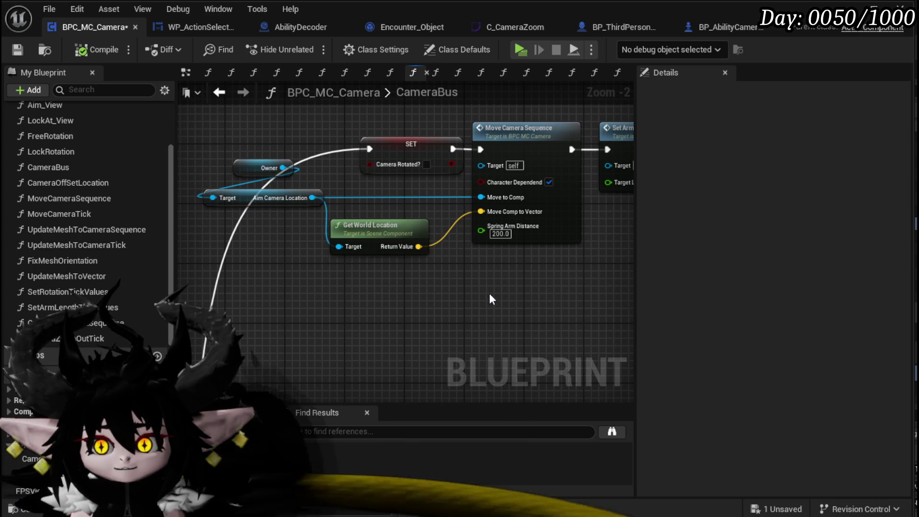
Open the MoveCameraSequence function and save BPC_MC_Camera
mouse_move(550, 283)
mouse_down()
mouse_move(506, 303)
mouse_move(421, 314)
mouse_up()
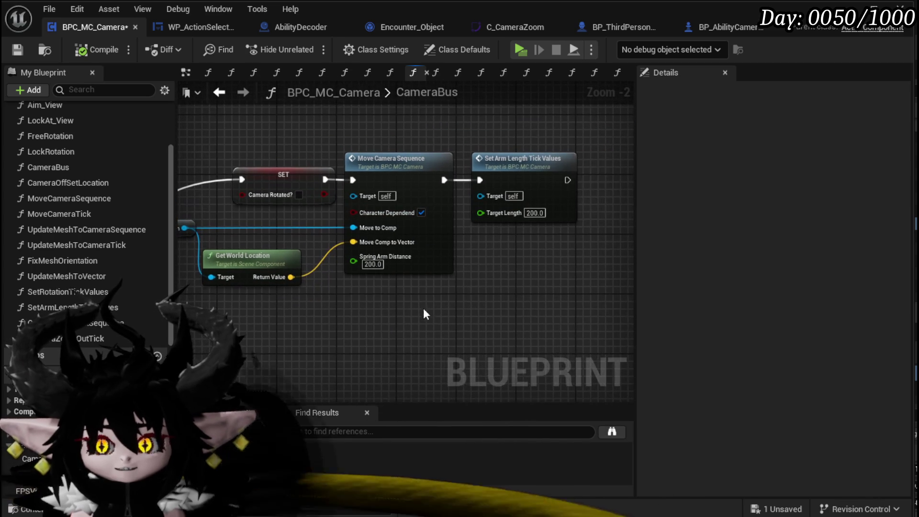
drag(418, 250, 476, 256)
double_click(497, 245)
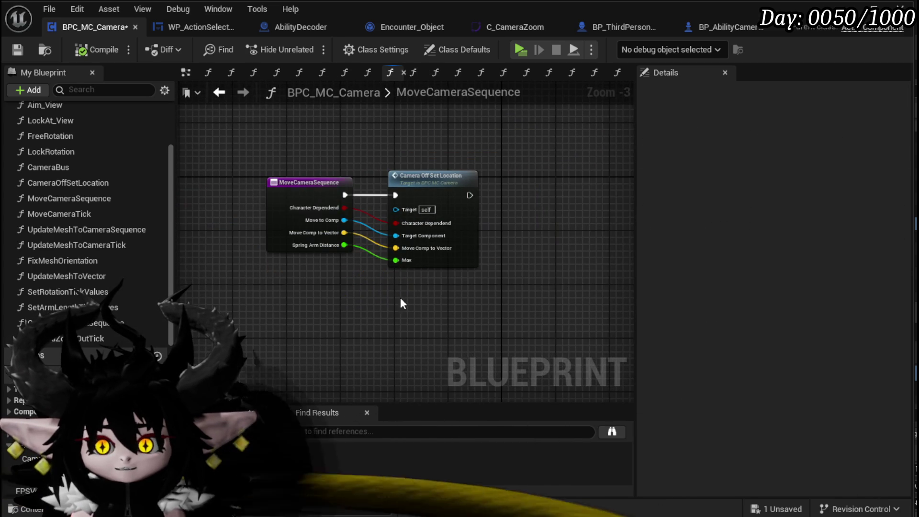
click(17, 51)
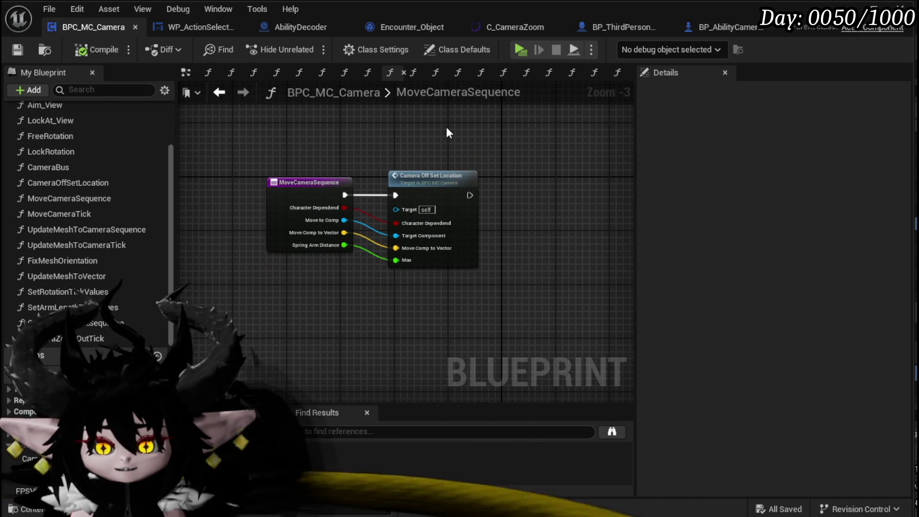
Open CameraOffSetLocation and adjust the Camera Location getter's position beside the location setters
double_click(433, 196)
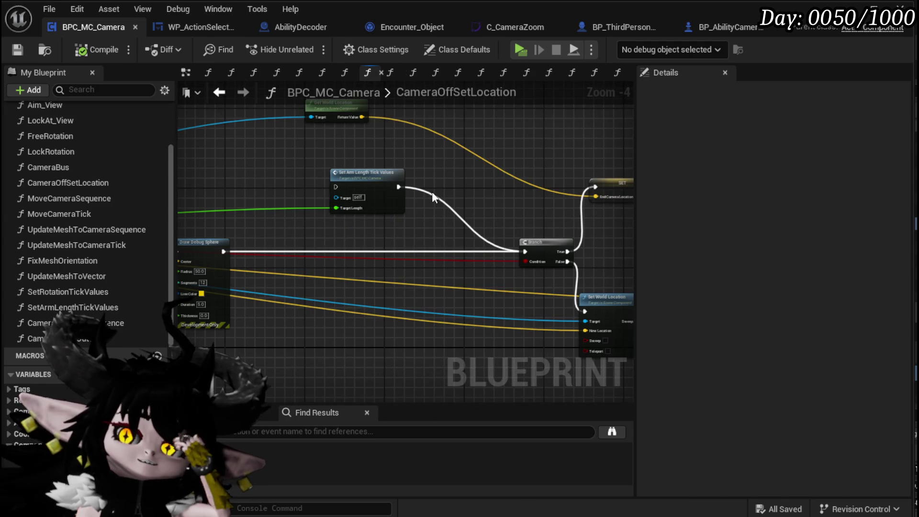
drag(266, 163, 543, 159)
scroll(416, 154, up, 2)
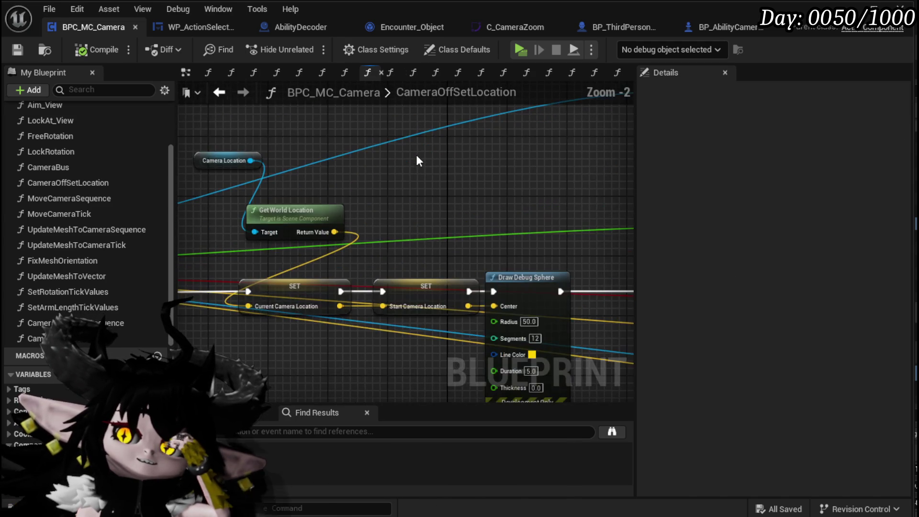
right_click(416, 160)
click(223, 159)
mouse_move(225, 160)
mouse_down()
mouse_move(273, 137)
mouse_move(296, 157)
mouse_move(335, 153)
mouse_up()
drag(386, 144, 346, 157)
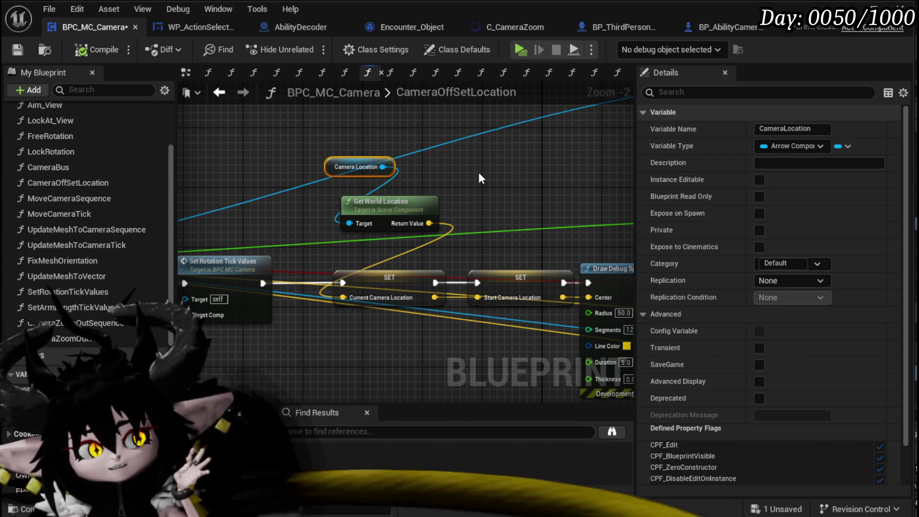
Inspect CameraOffSetLocation's SET, Draw Debug Sphere, Branch and Set Timer nodes, then return to CameraBus
mouse_move(480, 178)
mouse_down()
mouse_move(607, 163)
mouse_move(631, 147)
mouse_move(483, 149)
mouse_move(599, 168)
mouse_up()
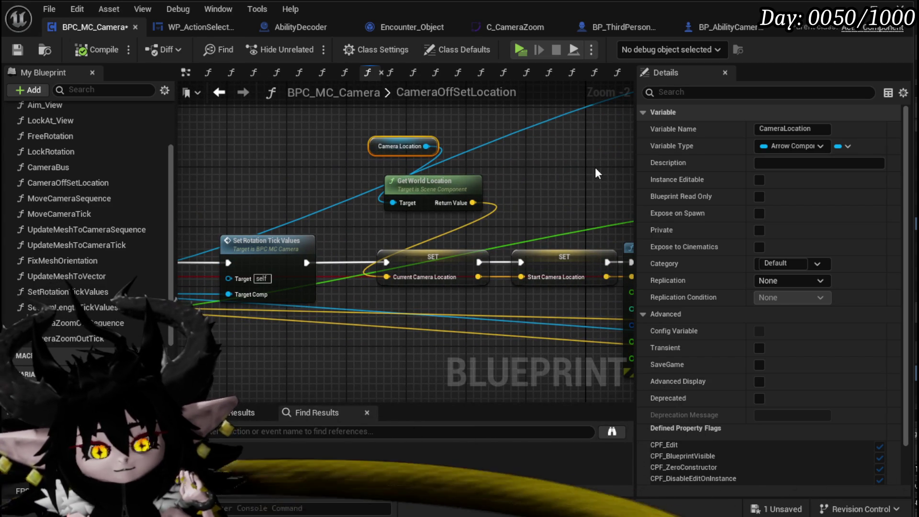
drag(595, 167, 231, 162)
drag(293, 181, 260, 174)
mouse_move(455, 239)
mouse_down()
mouse_move(343, 223)
mouse_move(573, 237)
mouse_move(422, 282)
mouse_up()
mouse_move(440, 228)
mouse_down()
mouse_move(216, 212)
mouse_move(499, 200)
mouse_up()
scroll(498, 200, down, 3)
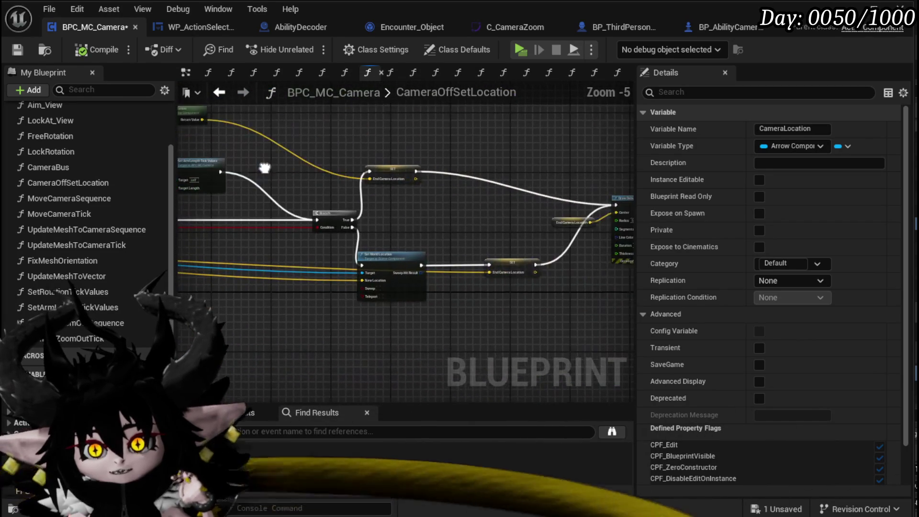
drag(265, 168, 159, 167)
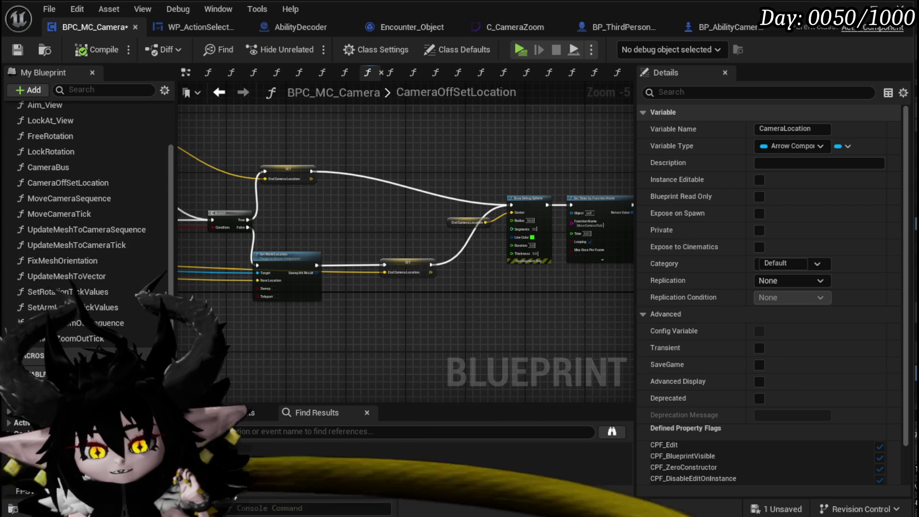
drag(162, 167, 181, 167)
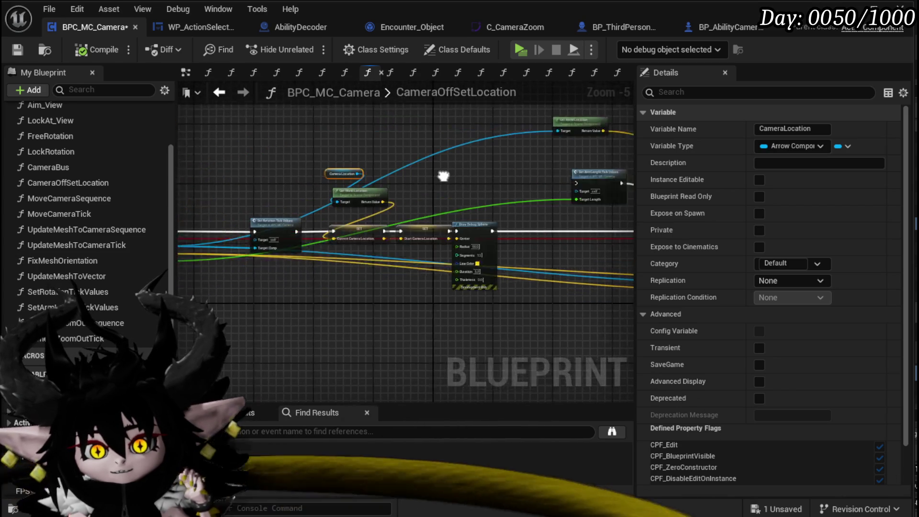
scroll(320, 293, up, 3)
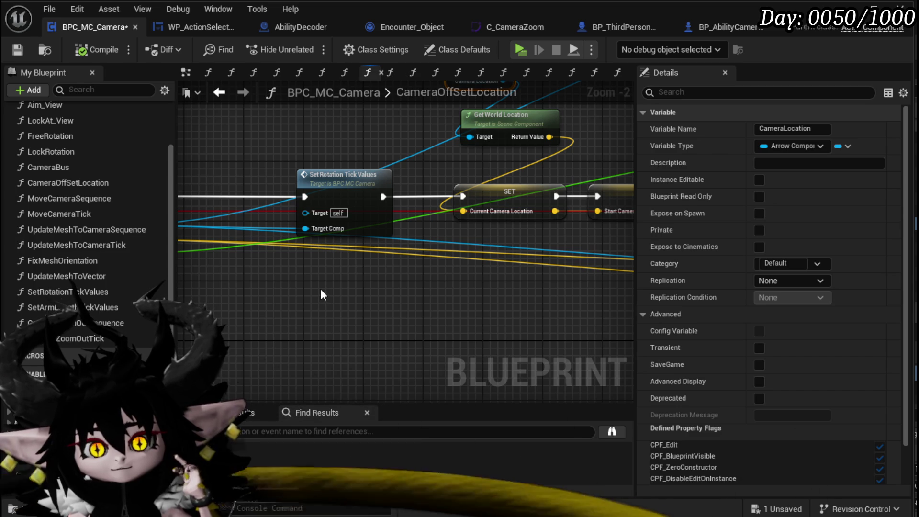
scroll(320, 289, down, 4)
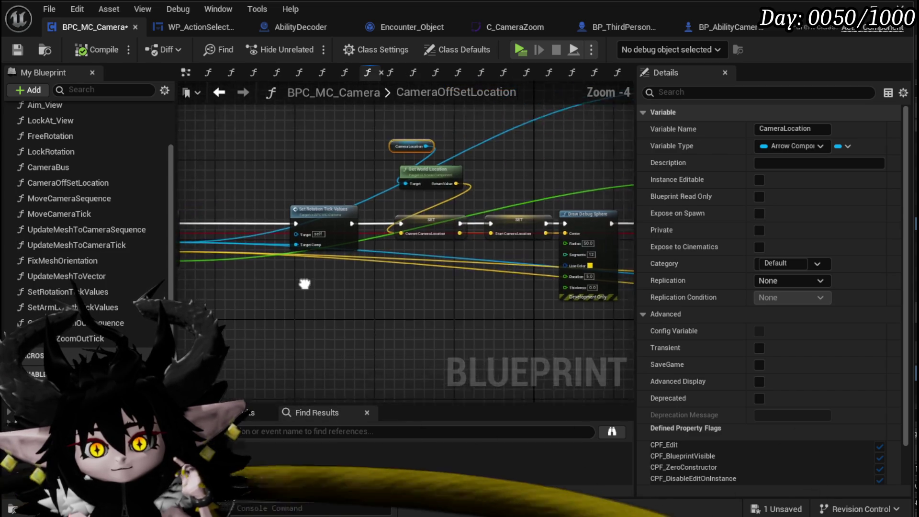
drag(349, 190, 350, 189)
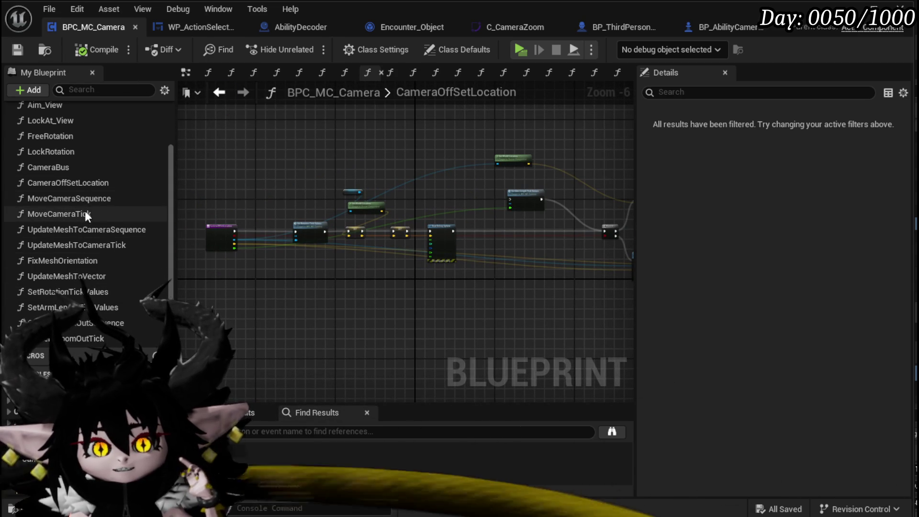
double_click(82, 168)
Check the Switch on String node's EndFreeAim case, dismissing the actions list unused
scroll(410, 250, down, 4)
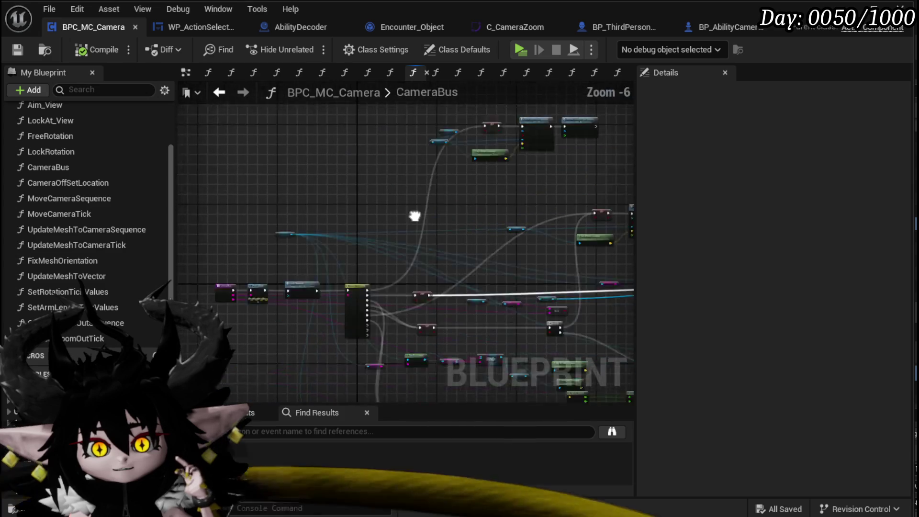
scroll(314, 322, up, 4)
scroll(267, 272, up, 1)
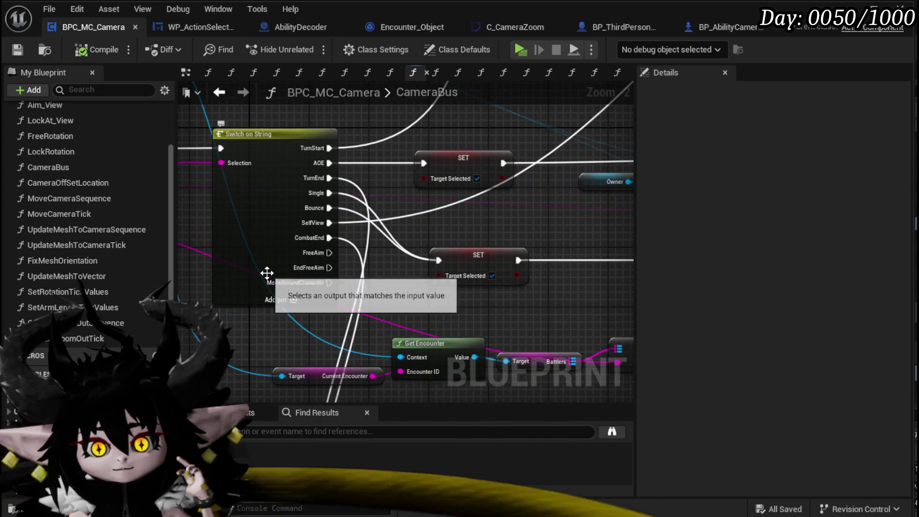
click(267, 273)
scroll(356, 246, up, 2)
mouse_move(359, 246)
mouse_down()
mouse_move(446, 262)
mouse_move(337, 249)
mouse_move(472, 287)
mouse_up()
click(246, 324)
scroll(478, 335, down, 3)
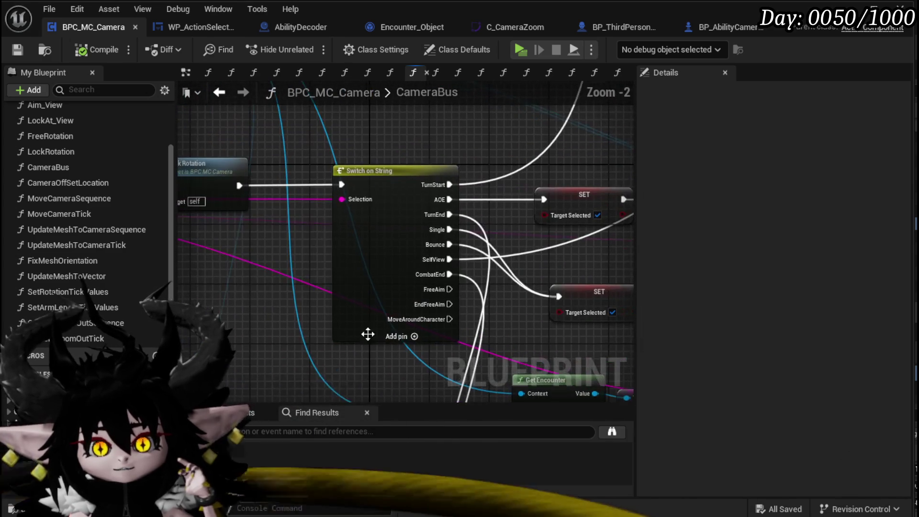
click(346, 263)
scroll(435, 306, down, 2)
Locate the Move Camera Sequence node and open the MoveCameraSequence function
drag(435, 305, 319, 329)
scroll(383, 287, up, 3)
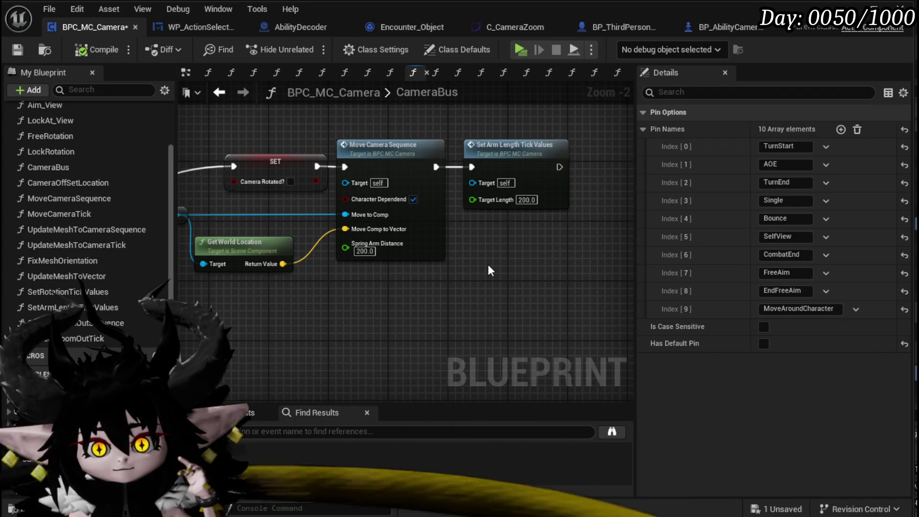
mouse_move(388, 300)
mouse_down()
mouse_move(410, 145)
mouse_move(430, 119)
mouse_up()
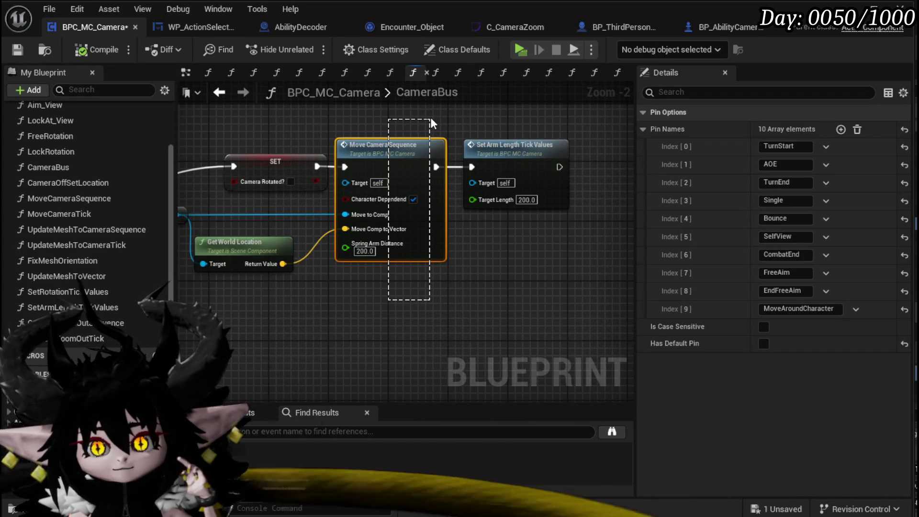
drag(430, 120, 430, 119)
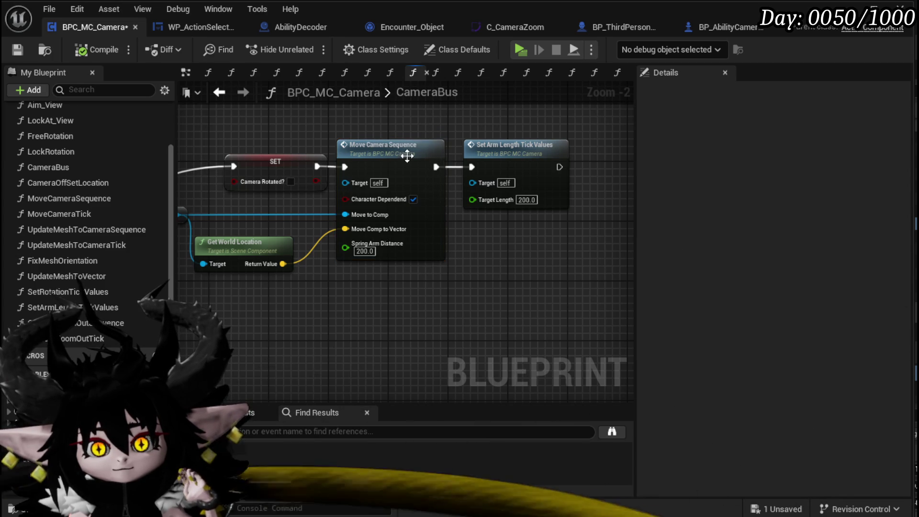
double_click(410, 147)
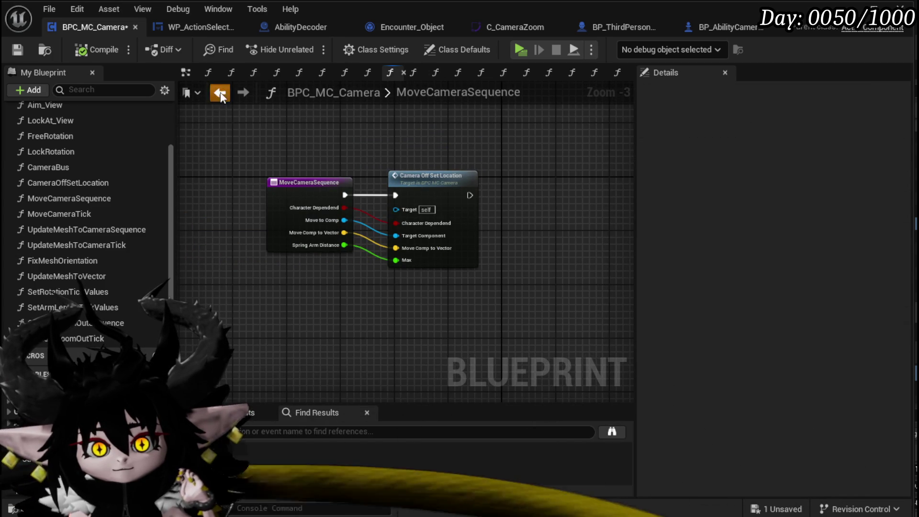
Go back into MoveCameraSequence, then CameraOffSetLocation, and select its Set Timer and SET nodes
key(alt+Left)
double_click(406, 160)
double_click(452, 210)
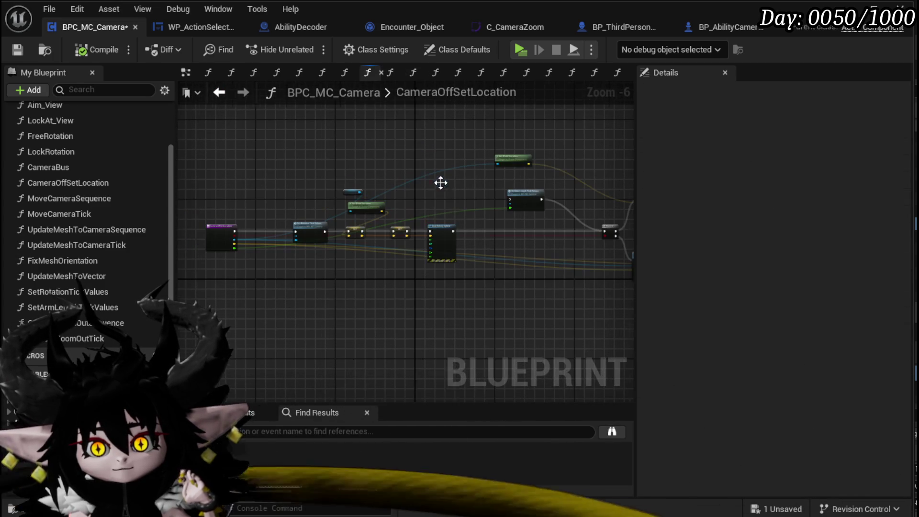
scroll(541, 260, up, 2)
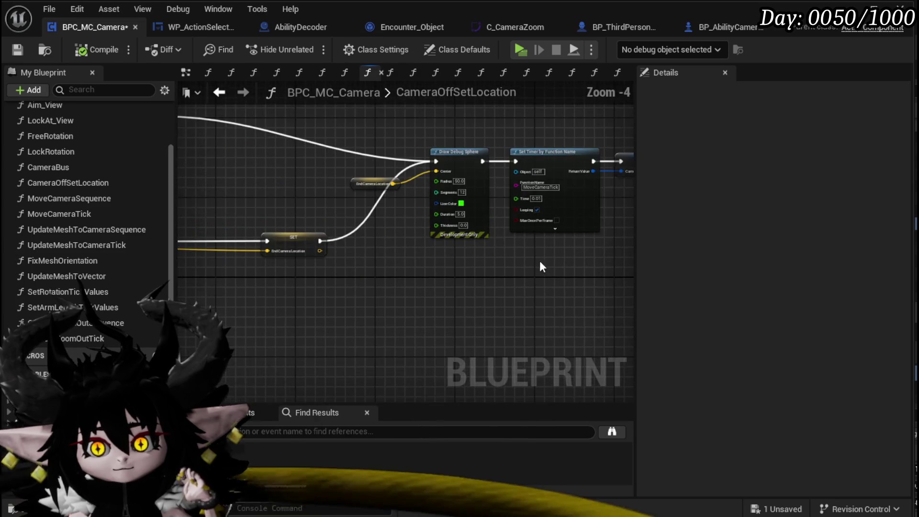
drag(354, 306, 535, 170)
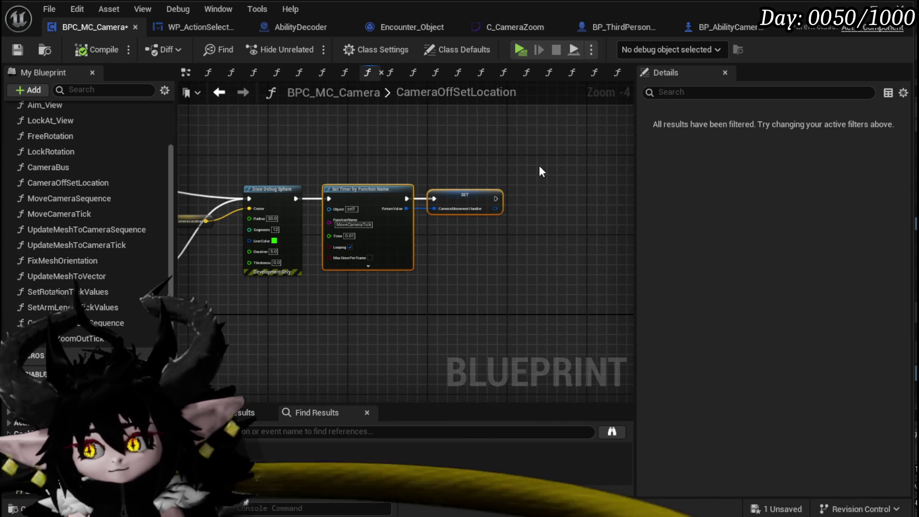
Review the Set World Location and Set Rotation Tick Values nodes, then save the camera blueprint
mouse_move(349, 179)
mouse_down()
mouse_move(627, 165)
mouse_move(434, 122)
mouse_up()
drag(456, 318, 401, 251)
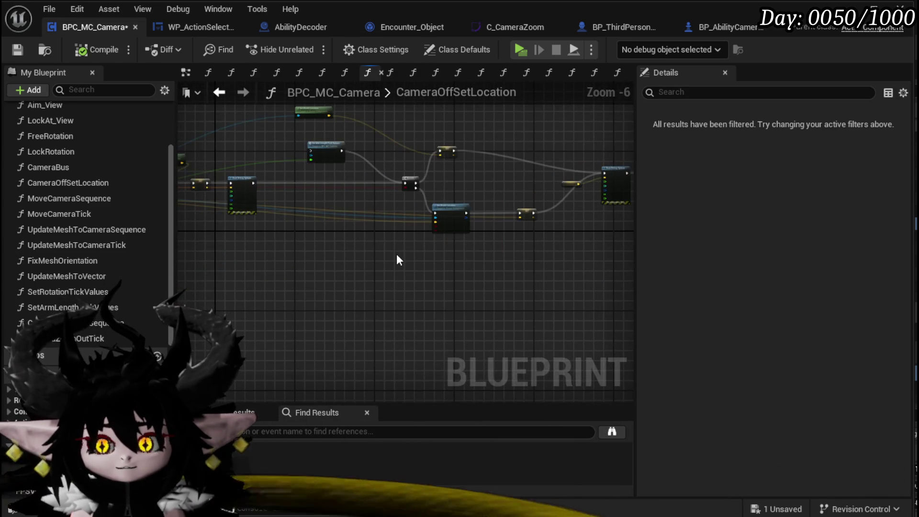
drag(481, 246, 315, 276)
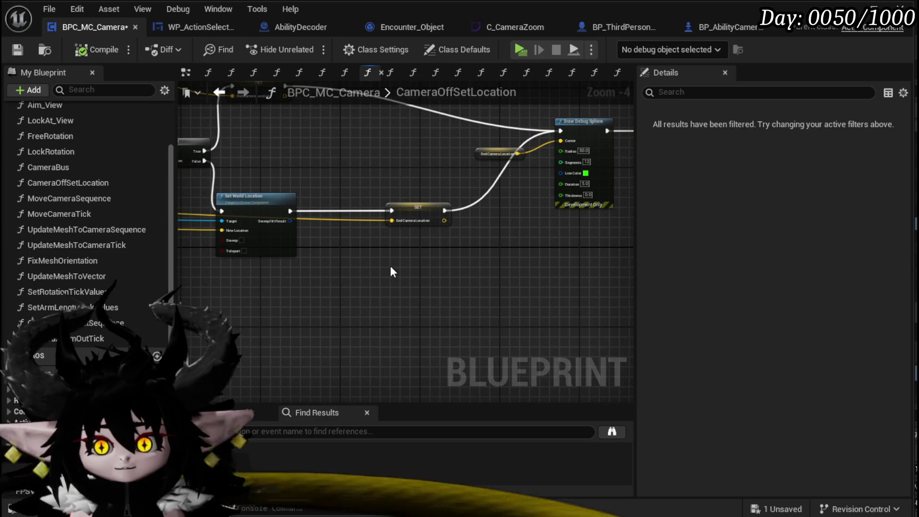
scroll(381, 187, down, 3)
mouse_move(381, 188)
mouse_down()
mouse_move(446, 217)
mouse_move(403, 301)
mouse_up()
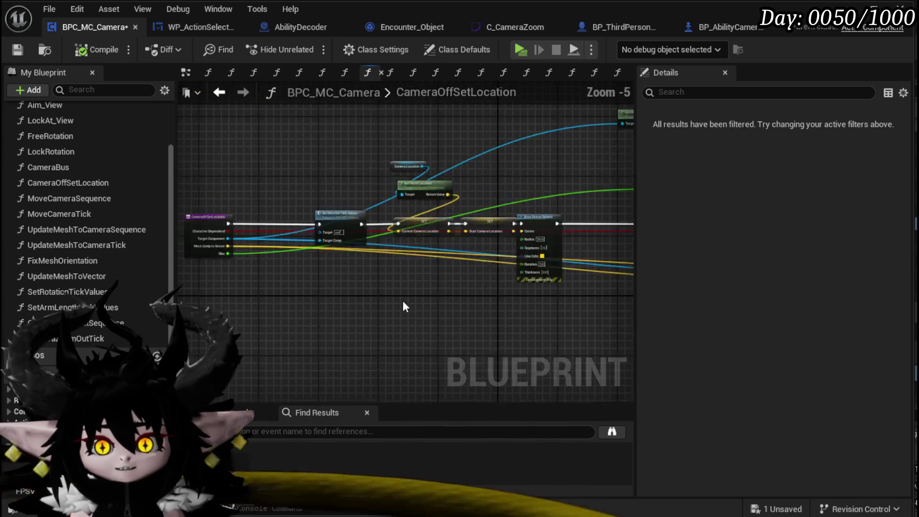
scroll(426, 294, up, 4)
scroll(337, 303, down, 3)
mouse_move(337, 303)
mouse_down()
mouse_move(368, 294)
mouse_move(357, 291)
mouse_move(466, 321)
mouse_up()
scroll(351, 294, up, 3)
drag(381, 295, 432, 176)
key(ctrl+s)
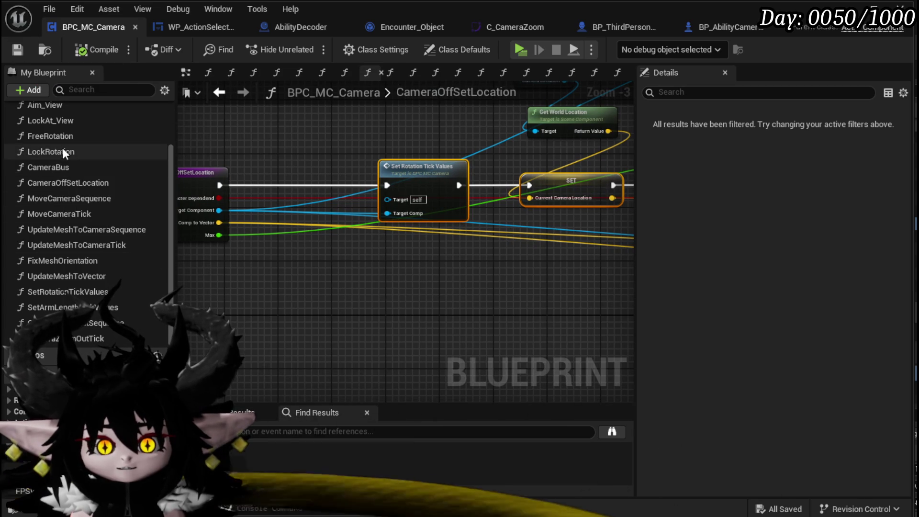
Return to the CameraBus function graph
double_click(58, 167)
scroll(340, 256, down, 4)
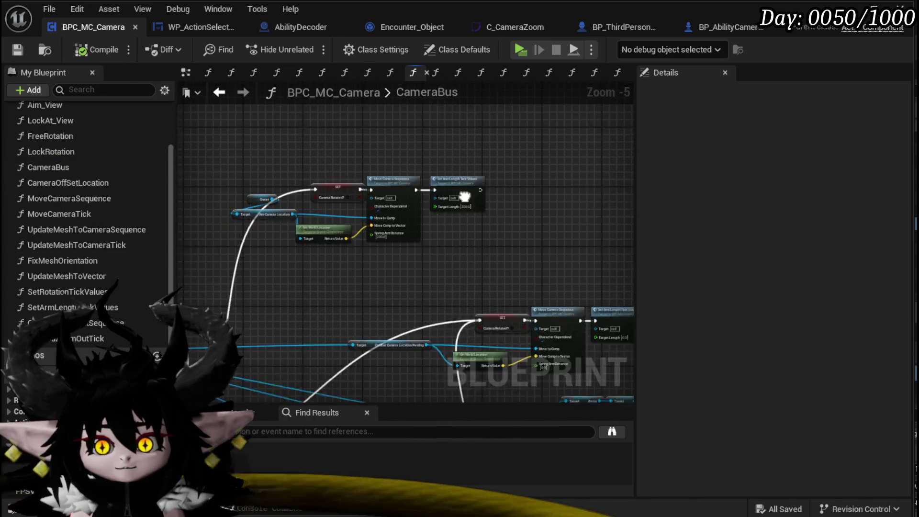
scroll(287, 258, up, 1)
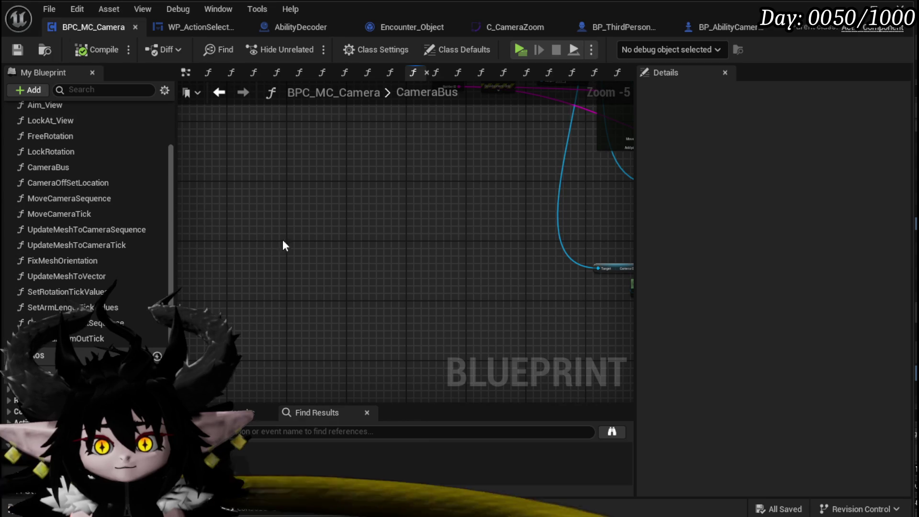
Paste the copied camera-location chain into the CameraBus graph and select the pasted nodes
key(ctrl+v)
scroll(396, 229, down, 3)
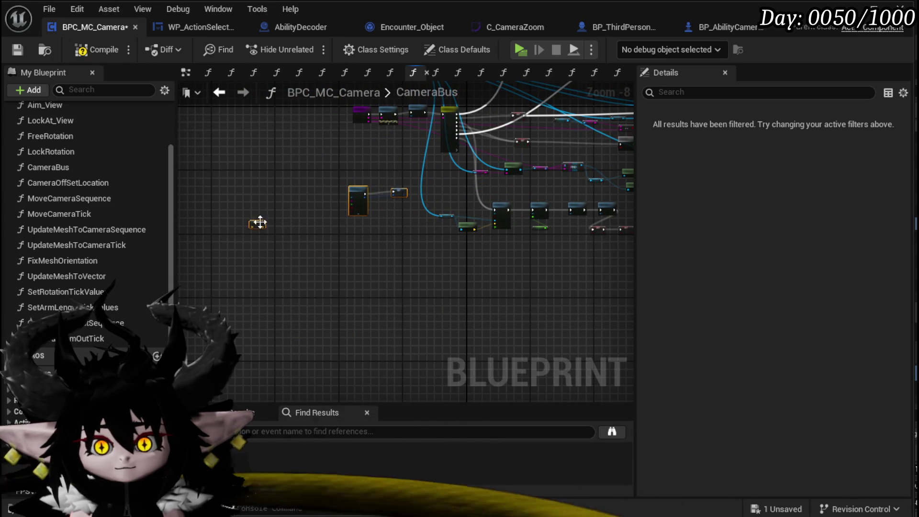
scroll(301, 269, down, 3)
mouse_move(300, 270)
mouse_down()
mouse_move(611, 272)
mouse_move(360, 280)
mouse_move(416, 280)
mouse_up()
mouse_move(266, 266)
mouse_down()
mouse_move(341, 214)
mouse_move(320, 233)
mouse_move(533, 246)
mouse_up()
scroll(491, 242, up, 4)
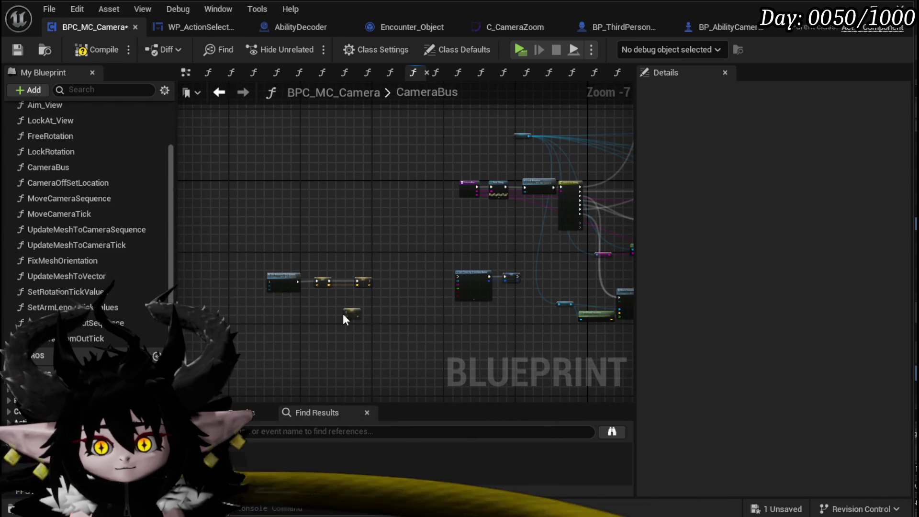
Place the EndCameraLocation getter beside the pasted chain and line the nodes up
mouse_move(352, 311)
mouse_down()
mouse_move(410, 277)
mouse_move(396, 283)
mouse_up()
drag(438, 319, 545, 255)
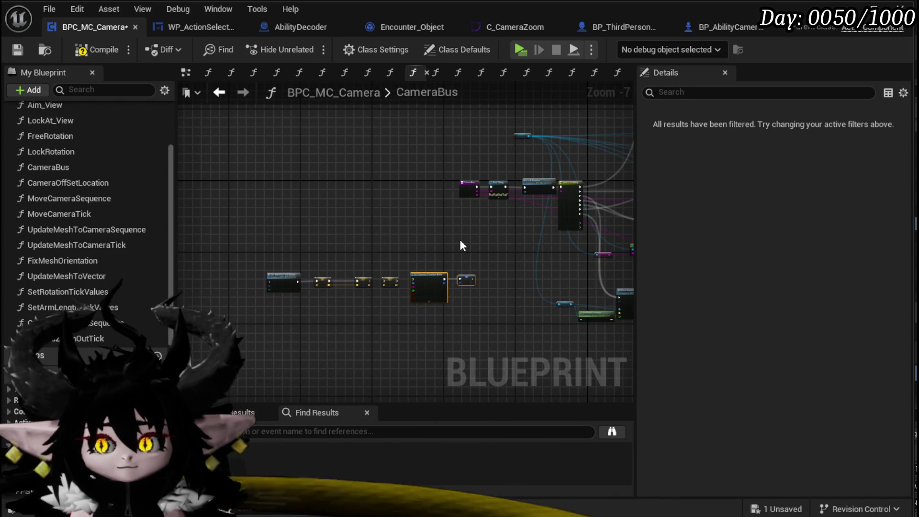
mouse_move(460, 240)
mouse_down()
mouse_move(417, 220)
mouse_move(359, 232)
mouse_up()
scroll(274, 240, up, 4)
mouse_move(276, 245)
mouse_down()
mouse_move(232, 318)
mouse_move(229, 289)
mouse_move(389, 184)
mouse_move(533, 190)
mouse_move(482, 179)
mouse_up()
scroll(323, 188, down, 2)
mouse_move(228, 182)
mouse_down()
mouse_move(263, 205)
mouse_move(759, 352)
mouse_move(486, 322)
mouse_move(475, 203)
mouse_up()
scroll(226, 205, up, 2)
Review the pasted chain's node actions without changing anything, then clear the selection
right_click(480, 206)
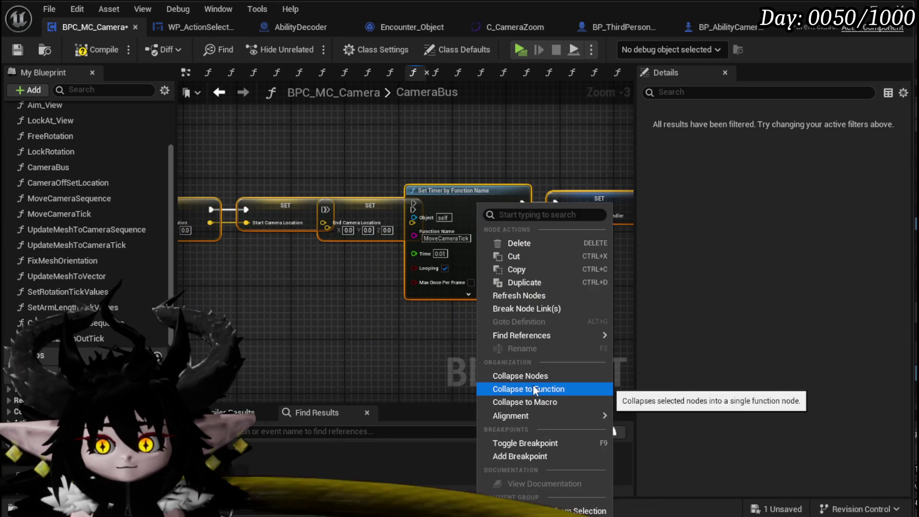
key(Escape)
drag(331, 286, 271, 277)
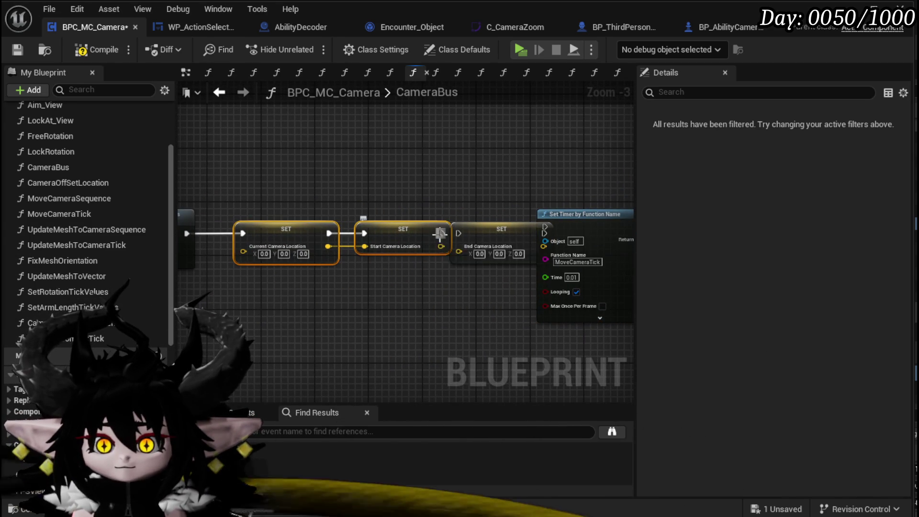
scroll(435, 223, down, 2)
mouse_move(435, 223)
mouse_down()
mouse_move(337, 226)
mouse_move(413, 232)
mouse_up()
drag(242, 314, 597, 215)
right_click(498, 231)
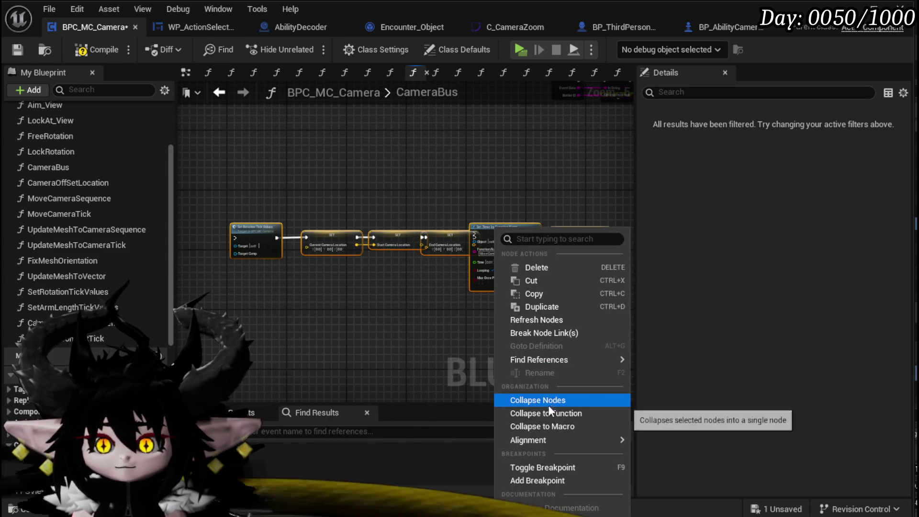
click(438, 363)
click(398, 339)
scroll(398, 339, up, 3)
mouse_move(435, 297)
mouse_down()
mouse_move(388, 317)
mouse_move(268, 320)
mouse_move(516, 328)
mouse_up()
Delete the Set Rotation Tick Values node from the pasted chain
mouse_move(436, 311)
mouse_down()
mouse_move(562, 316)
mouse_move(343, 320)
mouse_move(431, 232)
mouse_up()
mouse_move(136, 311)
mouse_down()
mouse_move(256, 307)
mouse_move(331, 175)
mouse_up()
key(Delete)
Collapse the remaining pasted nodes into a new function
scroll(314, 178, down, 2)
drag(216, 158, 285, 180)
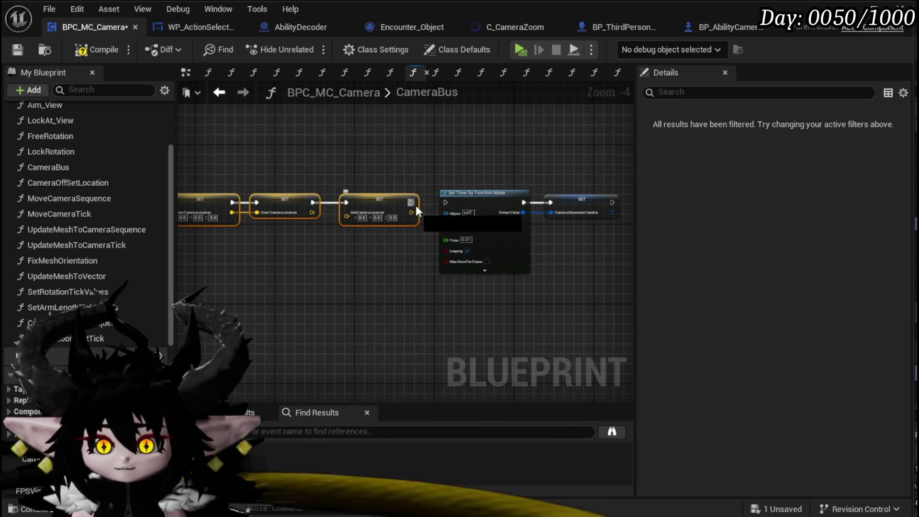
scroll(287, 165, down, 2)
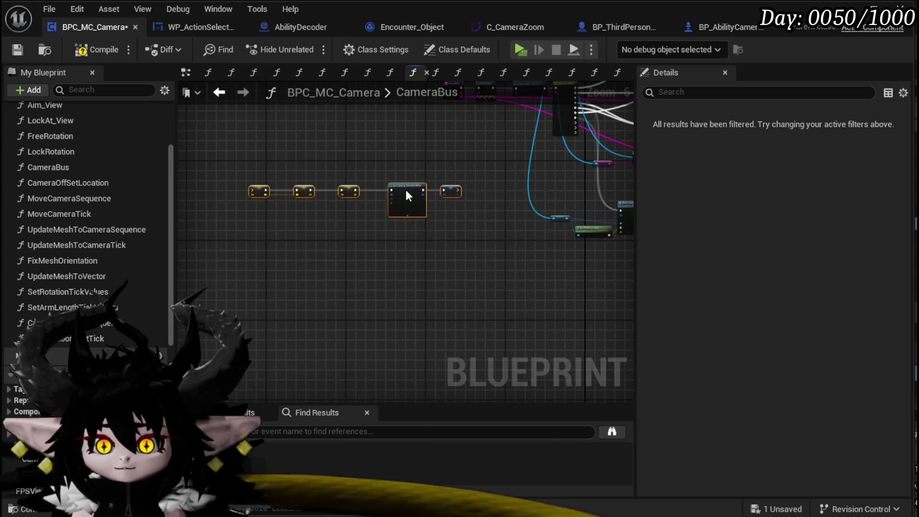
right_click(406, 191)
click(461, 376)
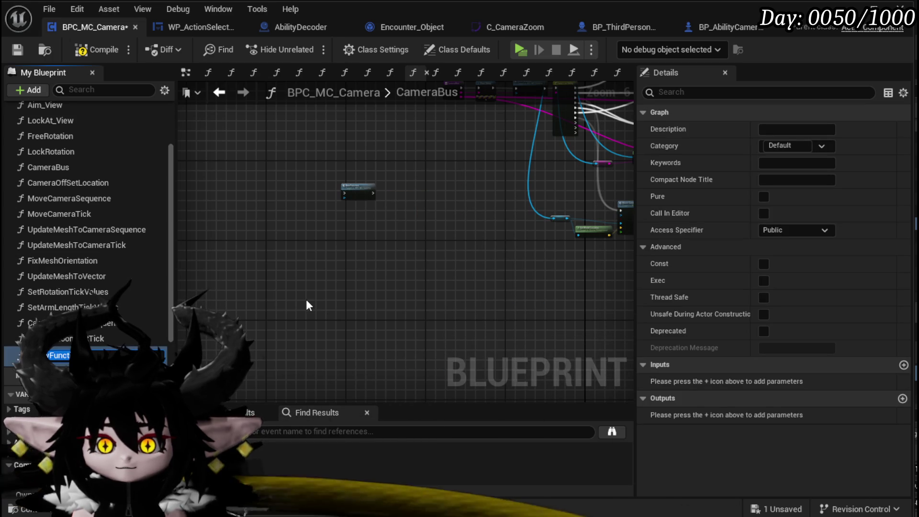
Name the new function EndFreeAimCameraMovement and save the blueprint
text(EndF)
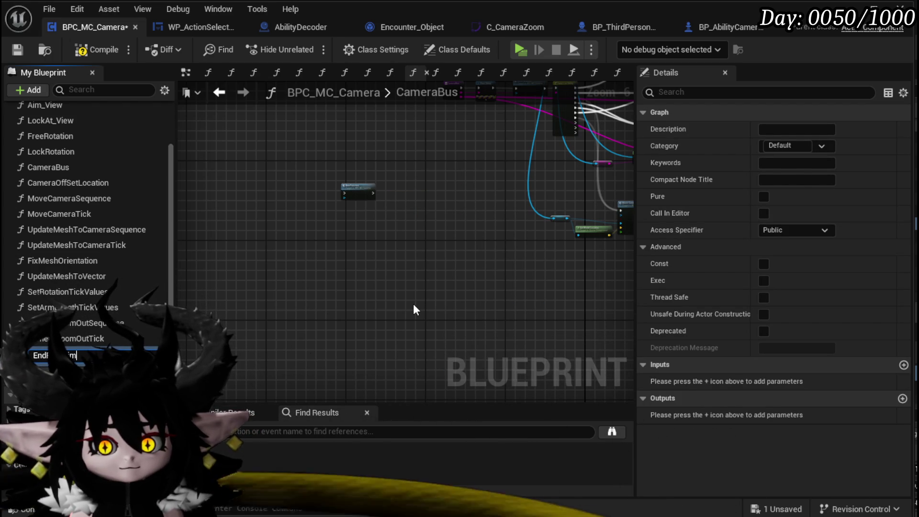
text(Flow)
key(Return)
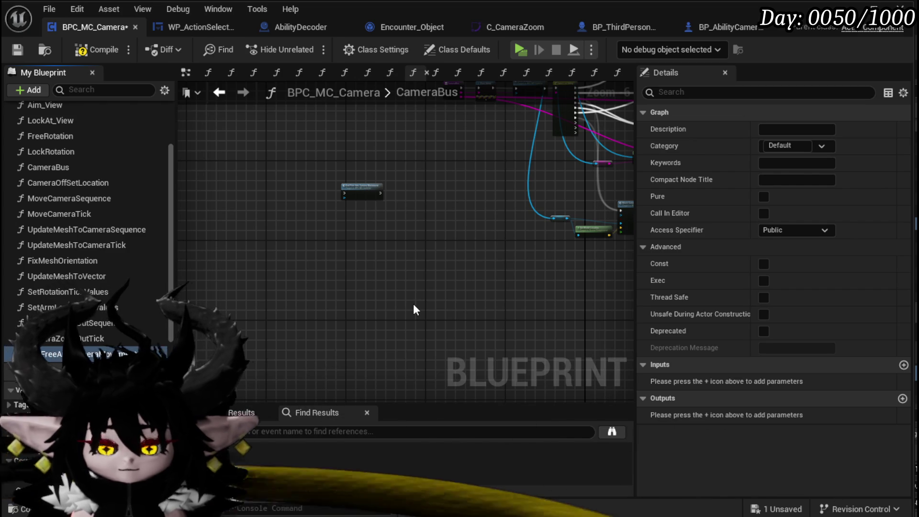
click(17, 50)
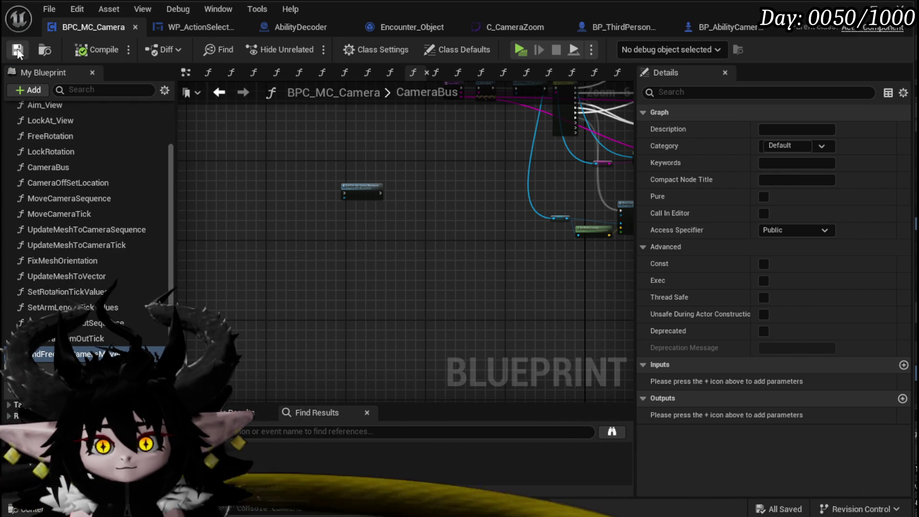
Open the EndFreeAimCameraMovement graph, moving its entry node and then undoing the move
double_click(362, 190)
scroll(318, 280, up, 3)
drag(316, 194, 177, 197)
key(ctrl+z)
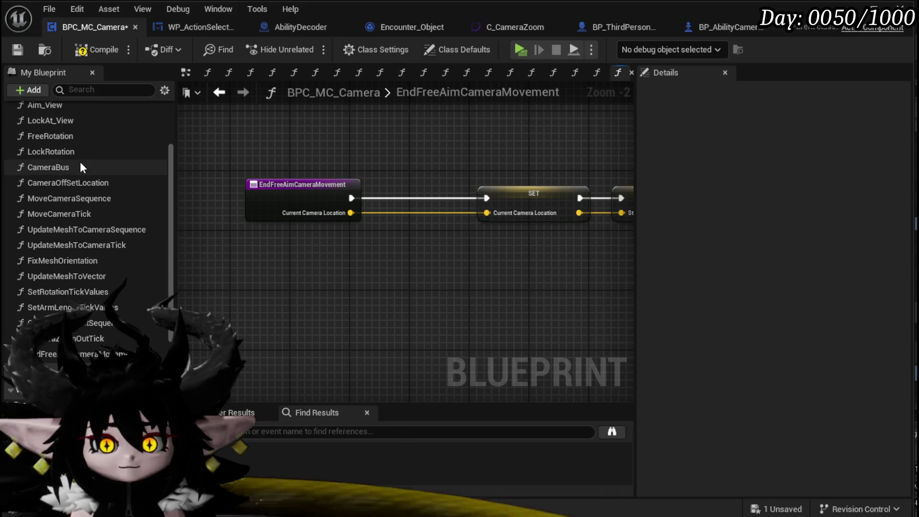
scroll(78, 158, up, 1)
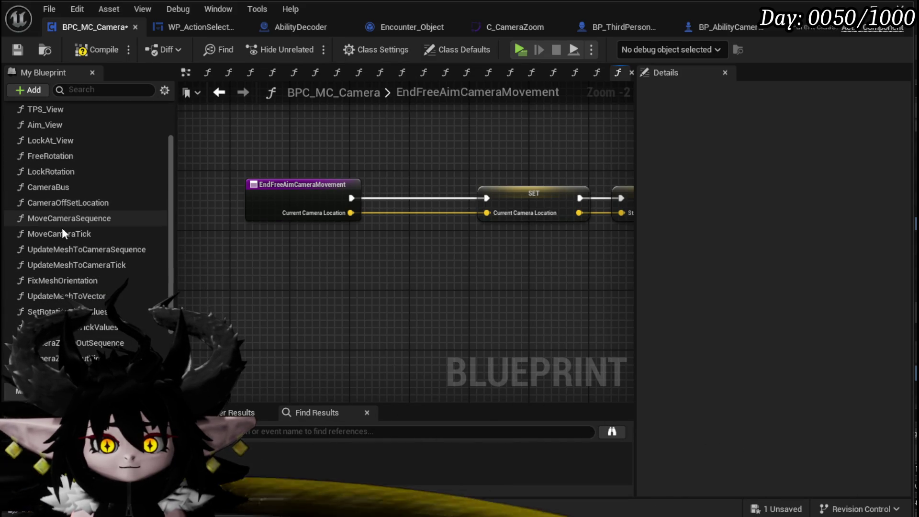
scroll(62, 218, up, 3)
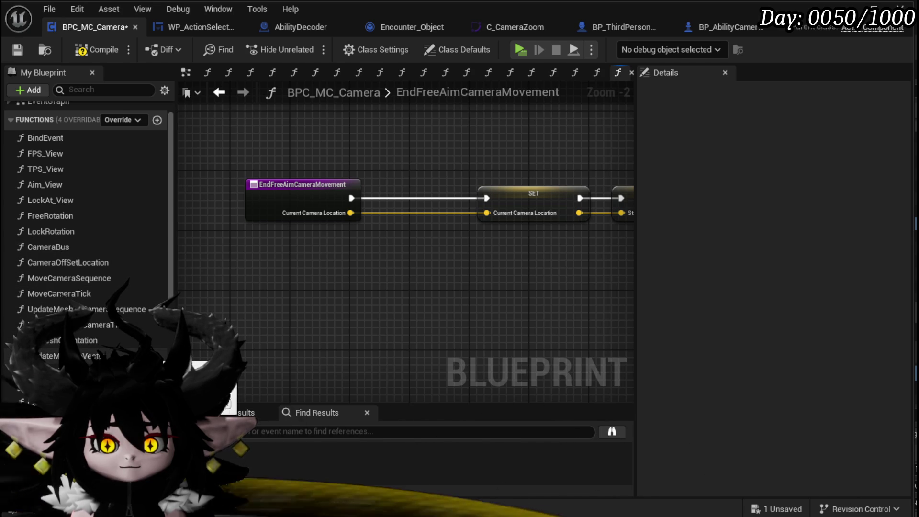
click(219, 92)
scroll(323, 192, down, 8)
scroll(398, 171, up, 4)
scroll(398, 171, up, 4)
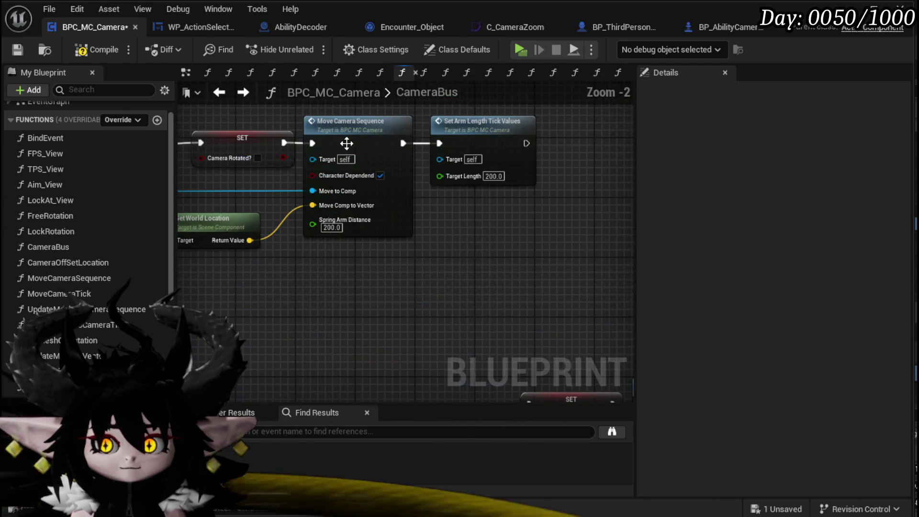
key(alt+Right)
key(alt+Right)
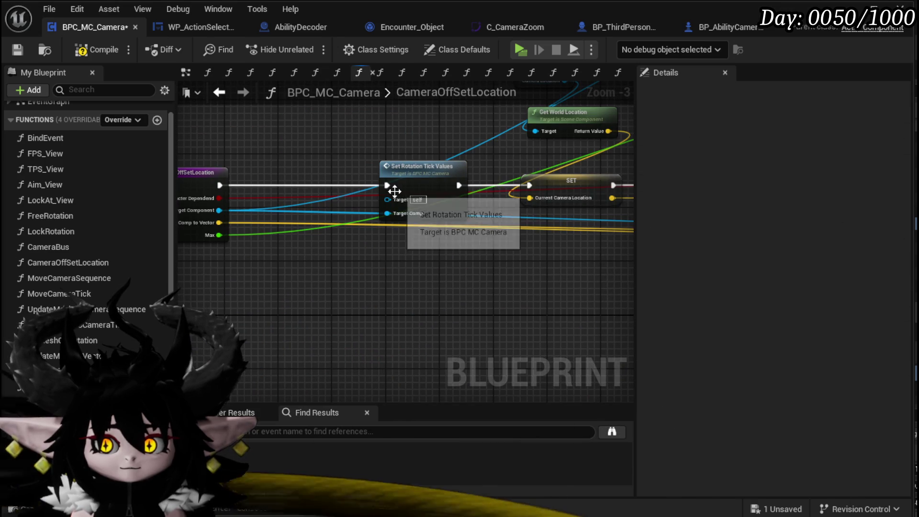
click(394, 191)
scroll(346, 248, down, 3)
scroll(378, 221, up, 3)
double_click(378, 220)
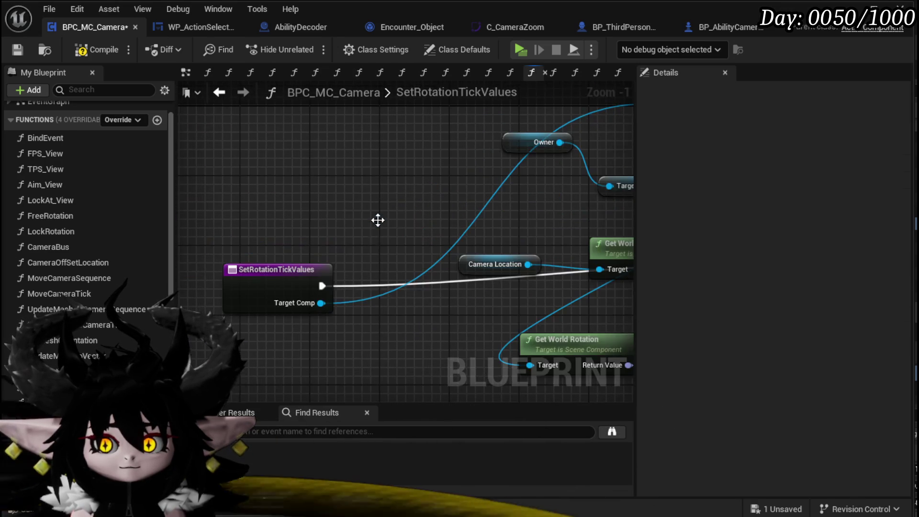
scroll(227, 210, down, 3)
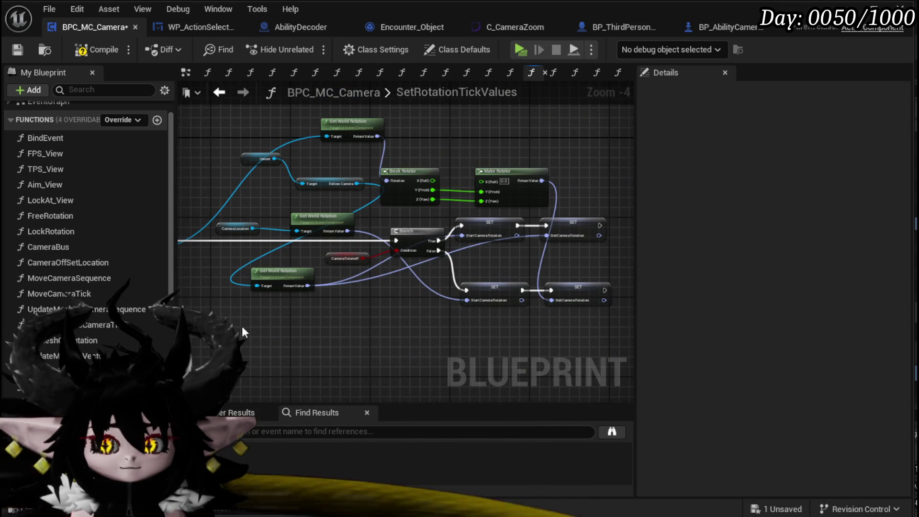
scroll(507, 265, up, 3)
mouse_move(507, 265)
mouse_down()
mouse_move(343, 284)
mouse_move(493, 228)
mouse_up()
scroll(421, 246, down, 4)
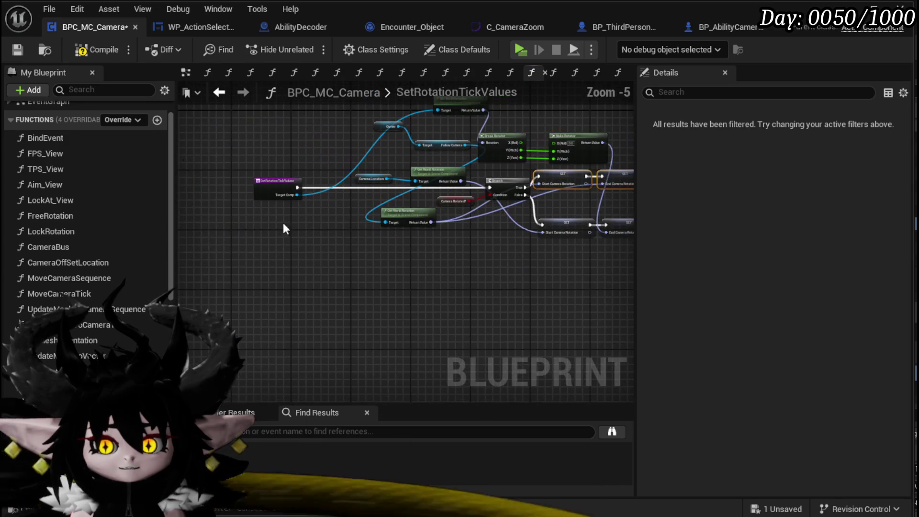
click(617, 72)
scroll(338, 320, down, 2)
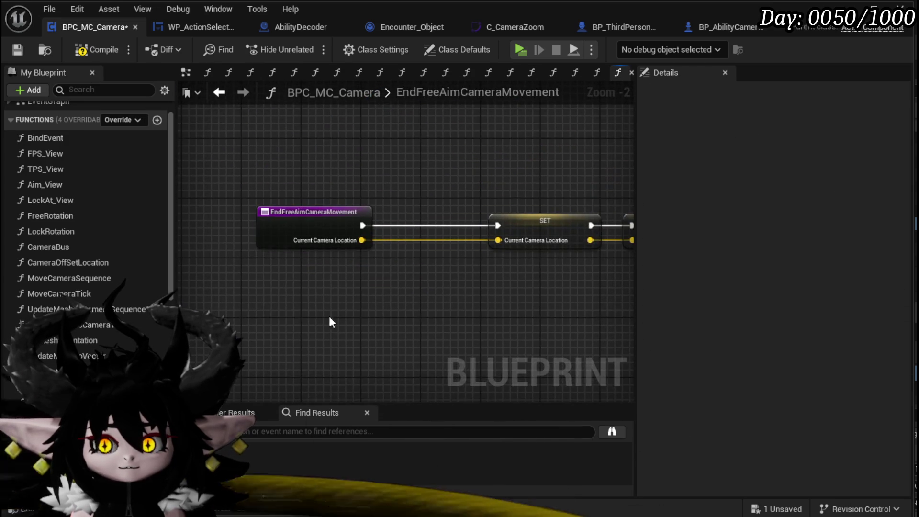
Paste the Start and End Camera Rotation setters beside the function entry and wire the exec
key(ctrl+v)
drag(390, 225, 483, 241)
drag(396, 197, 239, 201)
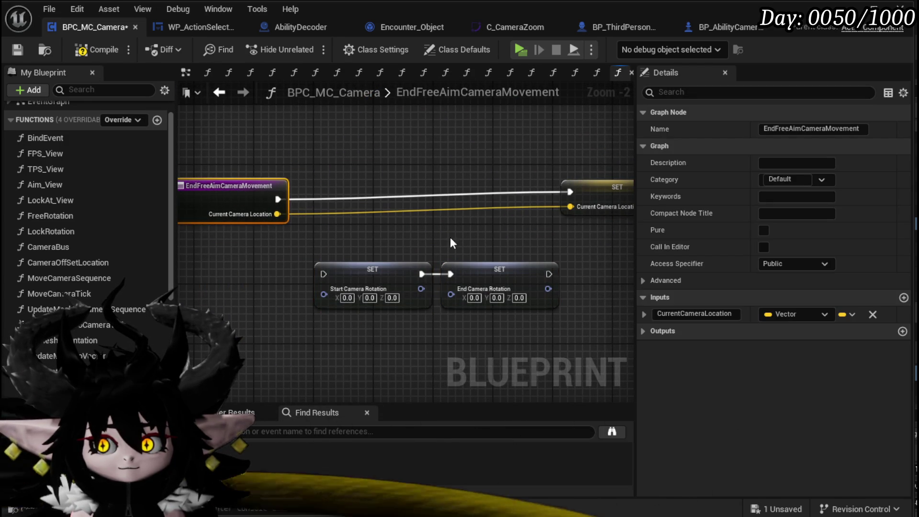
mouse_move(352, 284)
mouse_down()
mouse_move(374, 194)
mouse_move(480, 203)
mouse_move(359, 202)
mouse_up()
drag(537, 271, 521, 180)
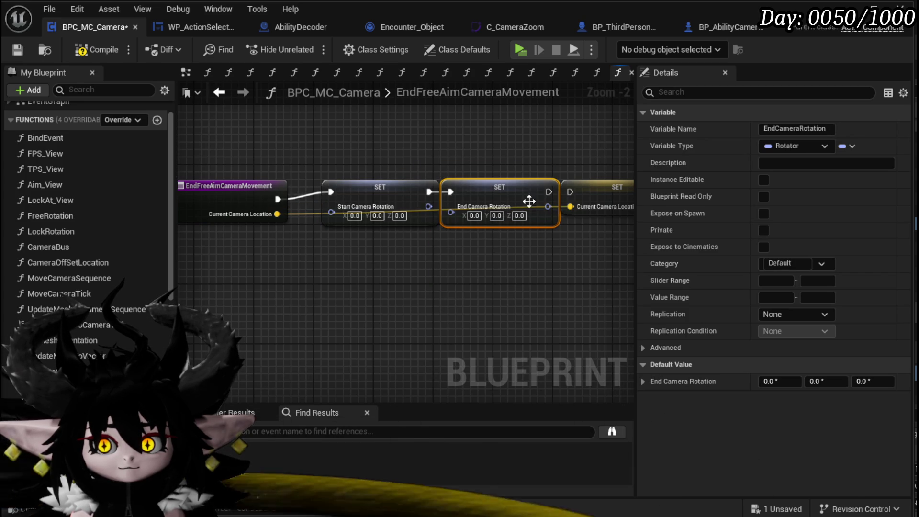
drag(578, 191, 570, 192)
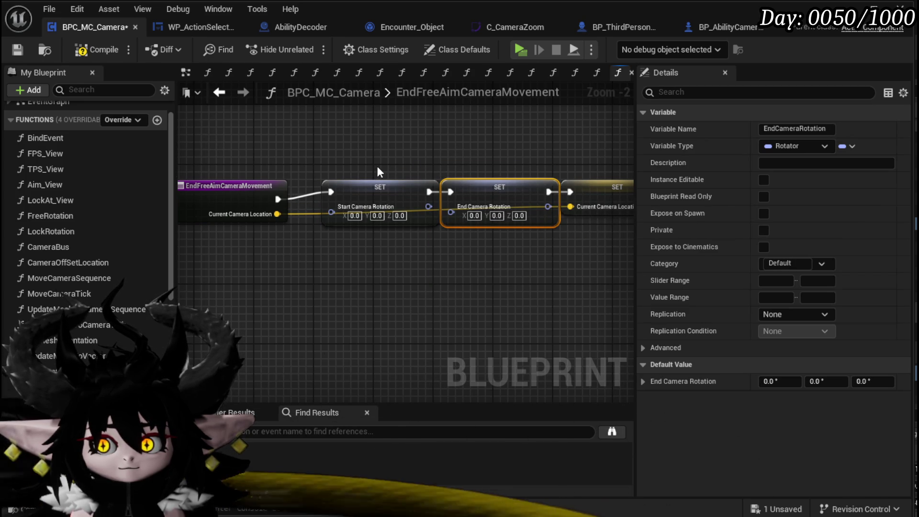
drag(377, 188, 363, 191)
Add a Start Camera Rotation input feeding its setter and compile the blueprint
drag(316, 212, 256, 210)
click(196, 185)
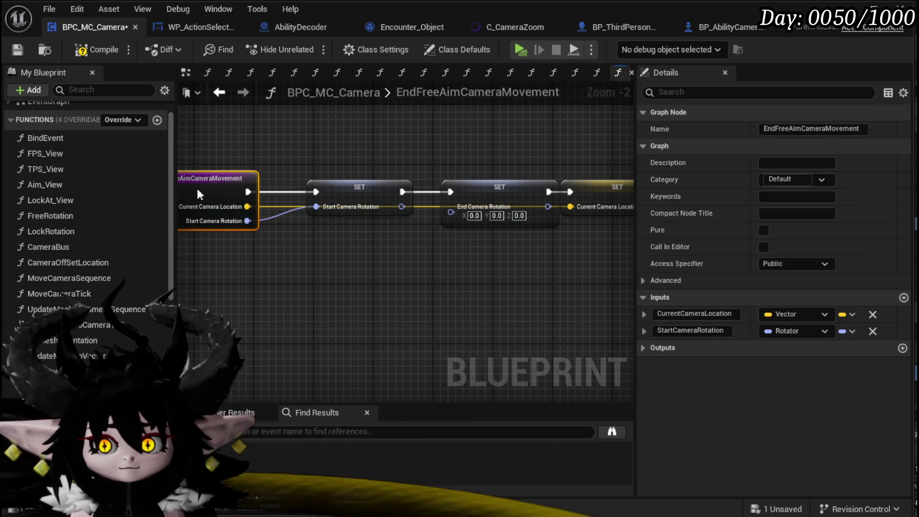
drag(499, 176, 303, 194)
drag(386, 183, 491, 187)
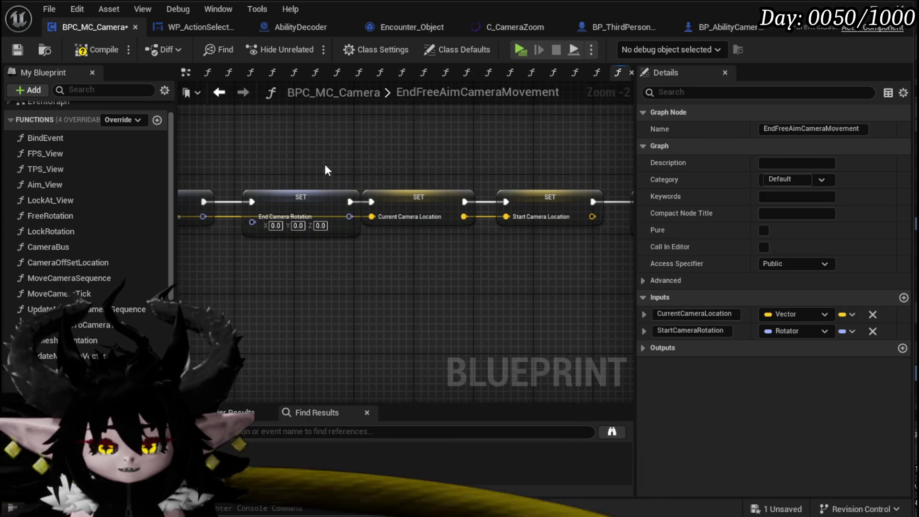
click(72, 50)
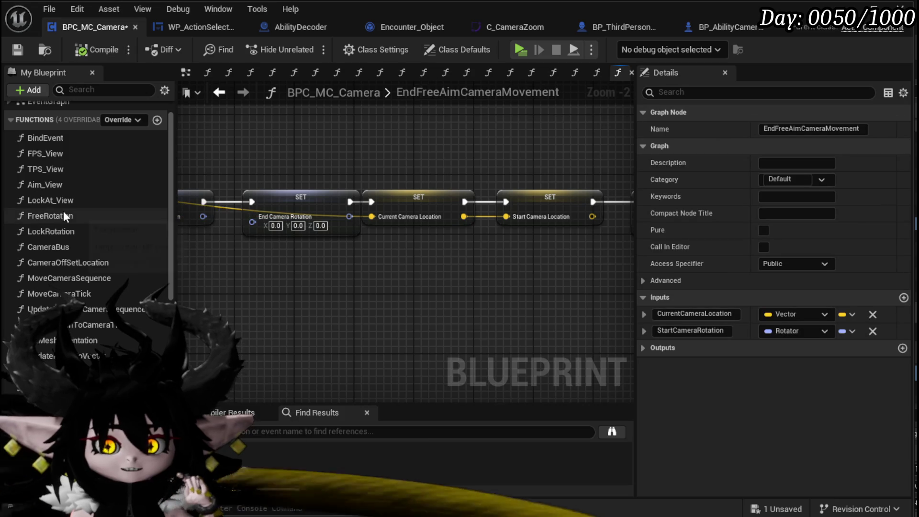
scroll(64, 210, up, 1)
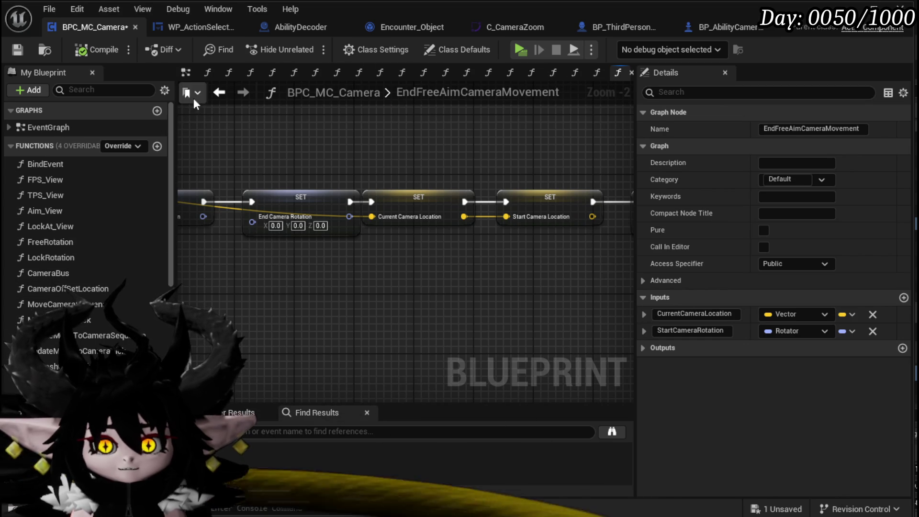
click(219, 92)
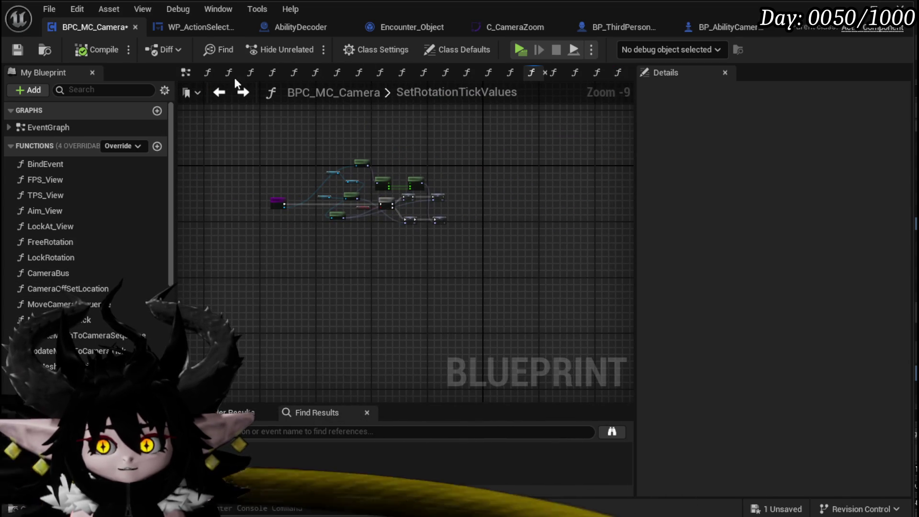
Copy the Owner, Aim Camera Location and Get World Location nodes from CameraBus
click(219, 93)
scroll(476, 162, down, 4)
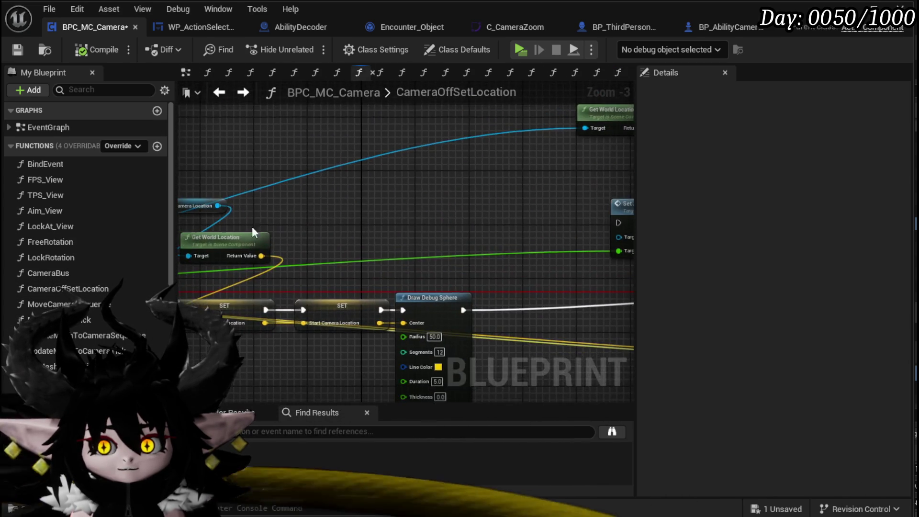
double_click(58, 273)
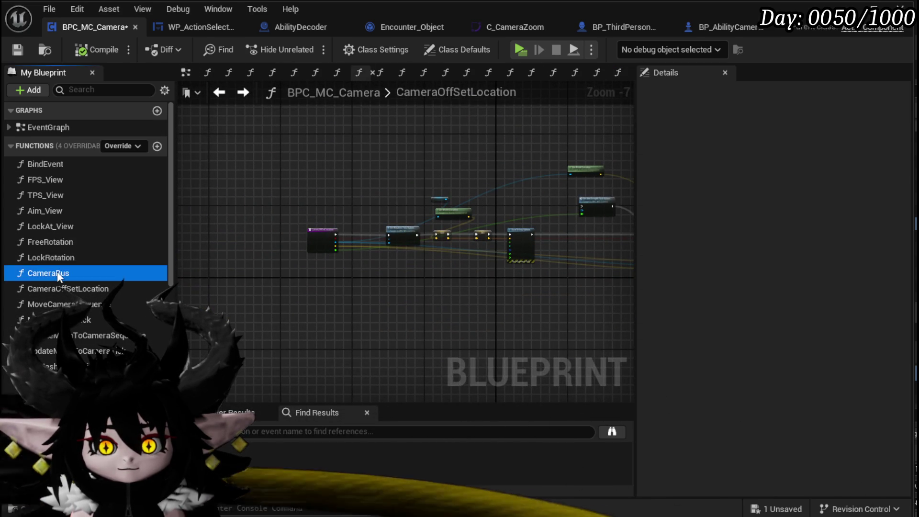
scroll(389, 204, down, 5)
scroll(277, 230, up, 5)
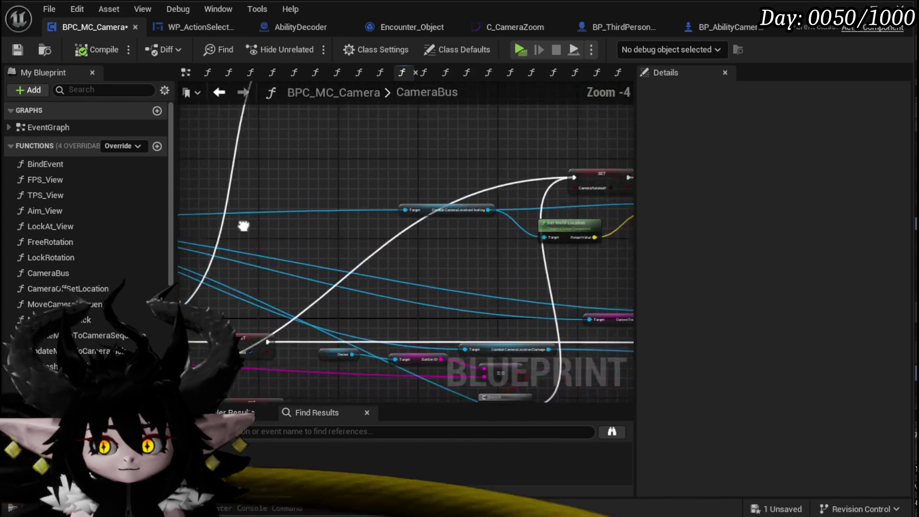
scroll(261, 267, down, 1)
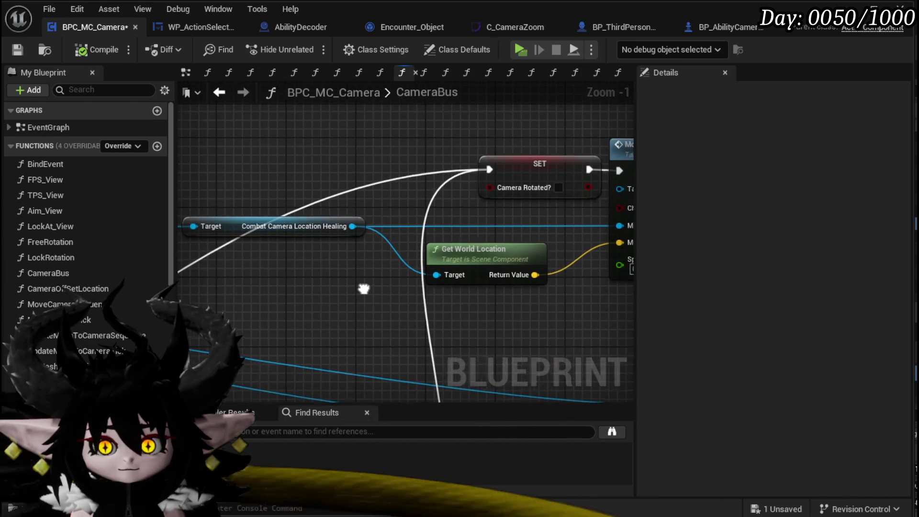
scroll(369, 288, down, 2)
scroll(348, 214, up, 4)
drag(310, 242, 378, 147)
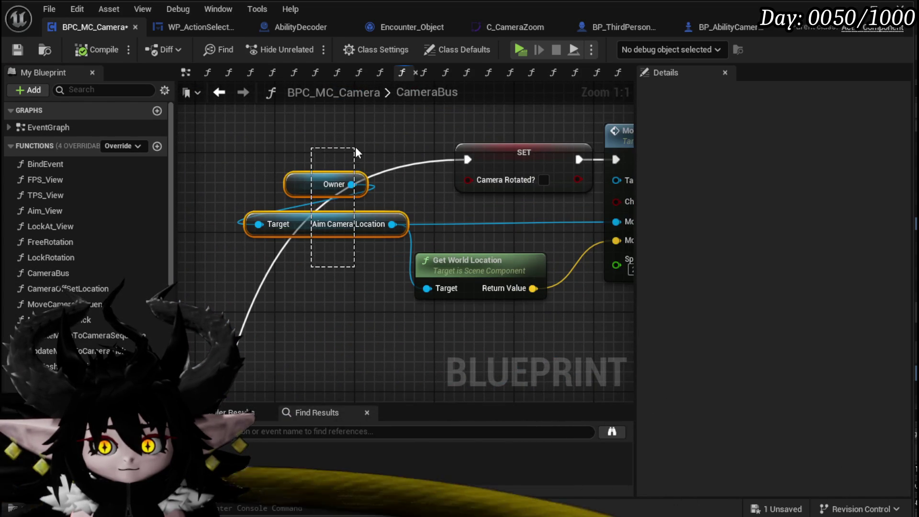
drag(178, 197, 394, 221)
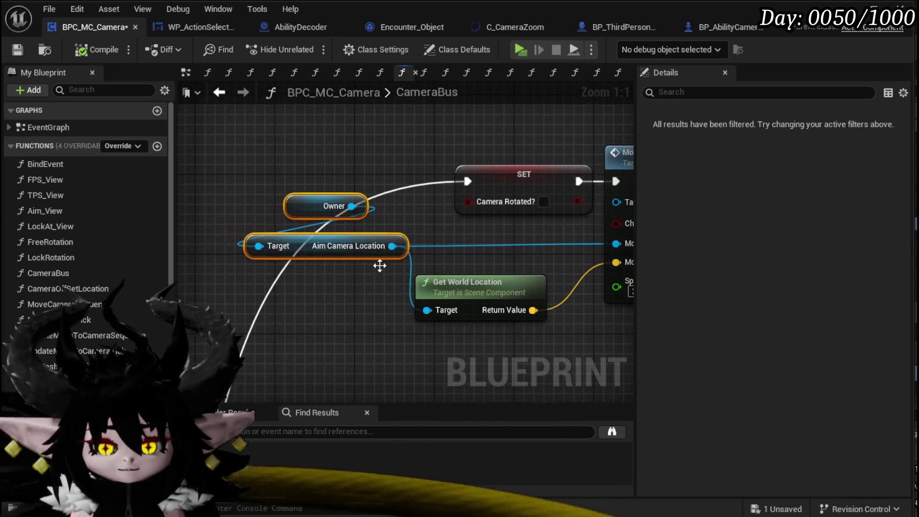
mouse_move(308, 367)
mouse_down()
mouse_move(412, 151)
mouse_move(431, 149)
mouse_up()
click(18, 50)
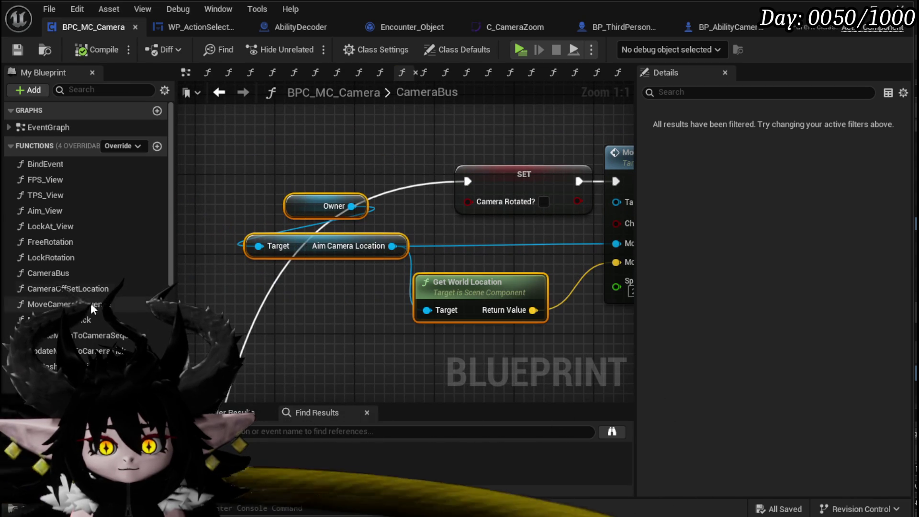
key(ctrl+c)
Paste them into EndFreeAimCameraMovement and feed the world location into End Camera Location
click(617, 72)
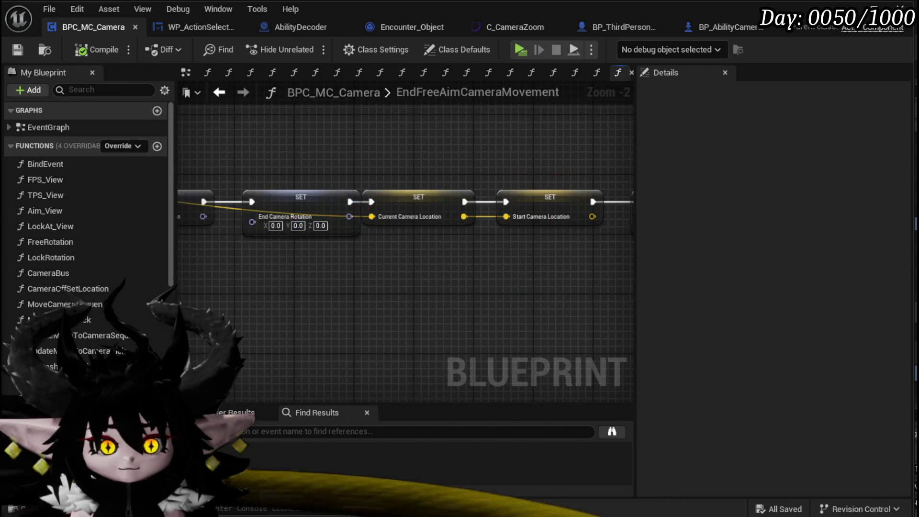
key(ctrl+v)
drag(351, 217, 447, 268)
drag(532, 320, 532, 320)
Add a Get World Rotation node for Aim Camera Location feeding End Camera Rotation
mouse_move(413, 185)
mouse_down()
mouse_move(465, 177)
mouse_move(464, 187)
mouse_up()
text(get world rotation)
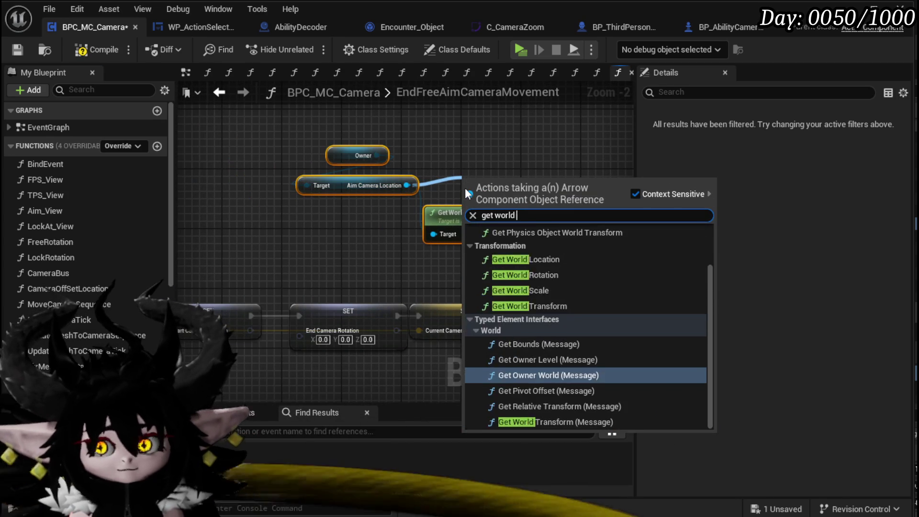
key(Return)
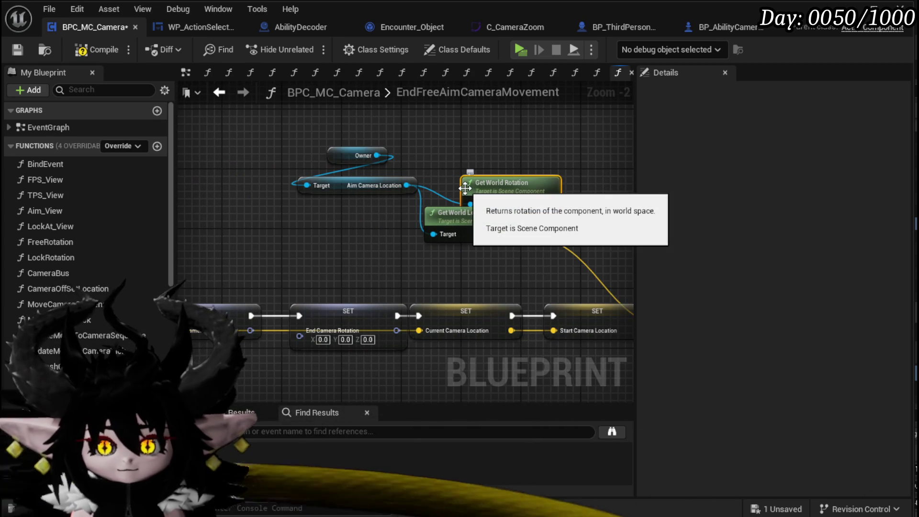
mouse_move(526, 189)
mouse_down()
mouse_move(333, 268)
mouse_move(369, 271)
mouse_up()
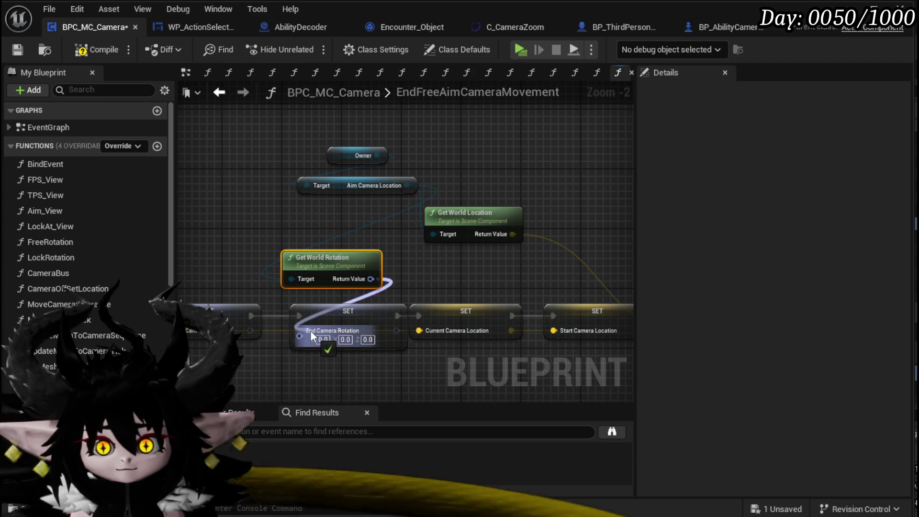
drag(117, 381, 368, 360)
click(445, 295)
Compile and save the camera blueprint, then switch to the UnselectAbility graph
click(89, 51)
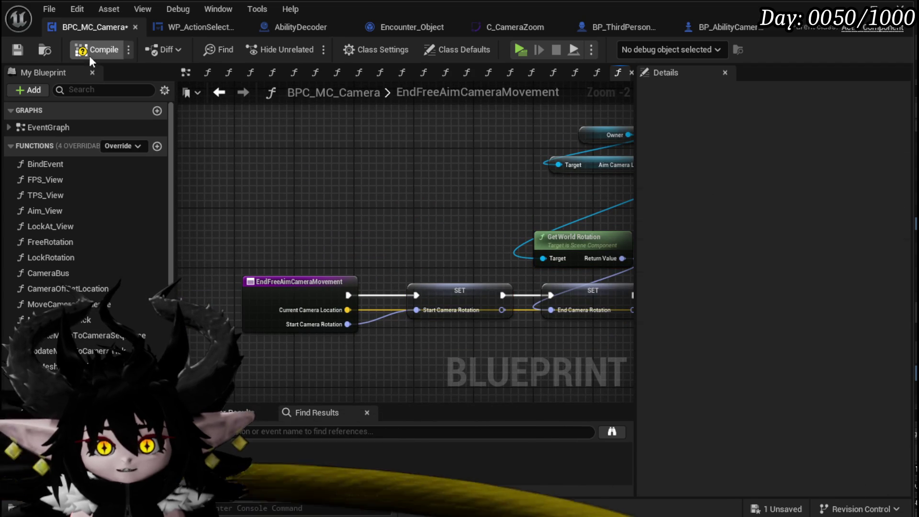
click(16, 50)
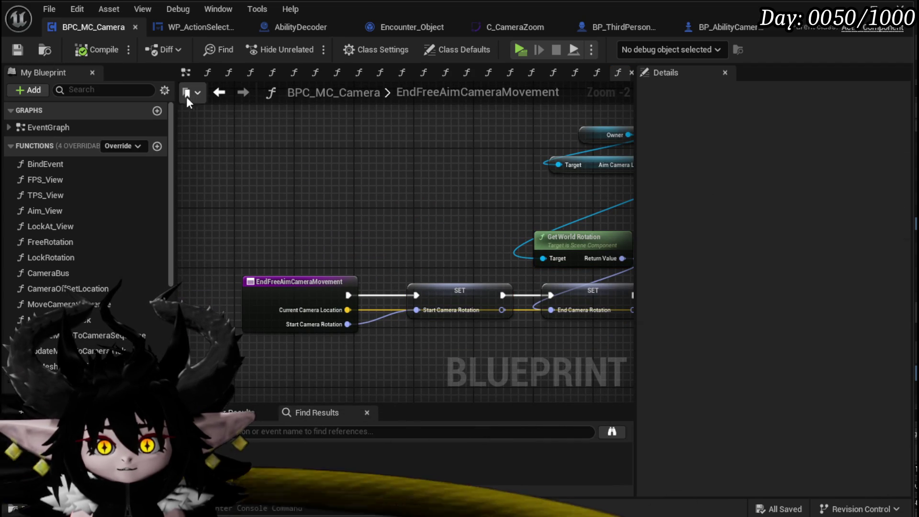
click(184, 25)
drag(225, 277, 394, 257)
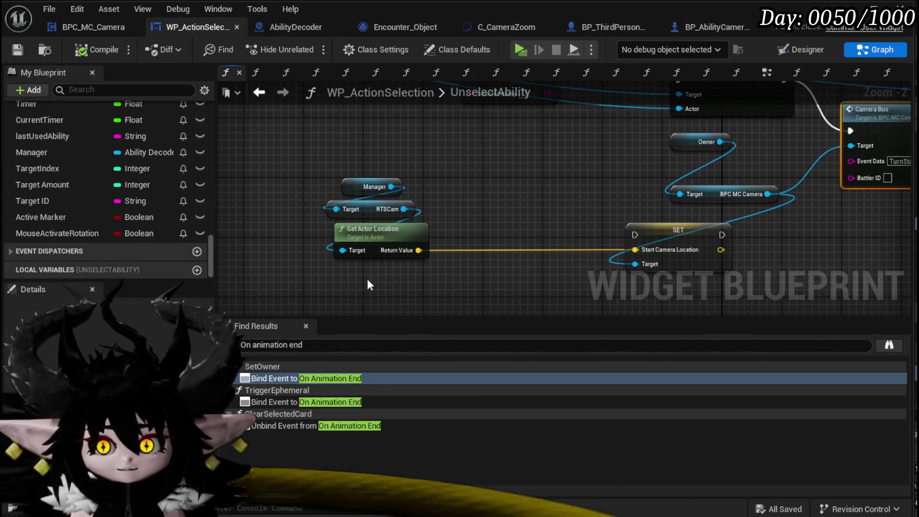
Add a Get Camera node from RTSCam and a Get World Rotation node for it
mouse_move(449, 137)
mouse_down()
mouse_move(316, 193)
mouse_move(262, 187)
mouse_up()
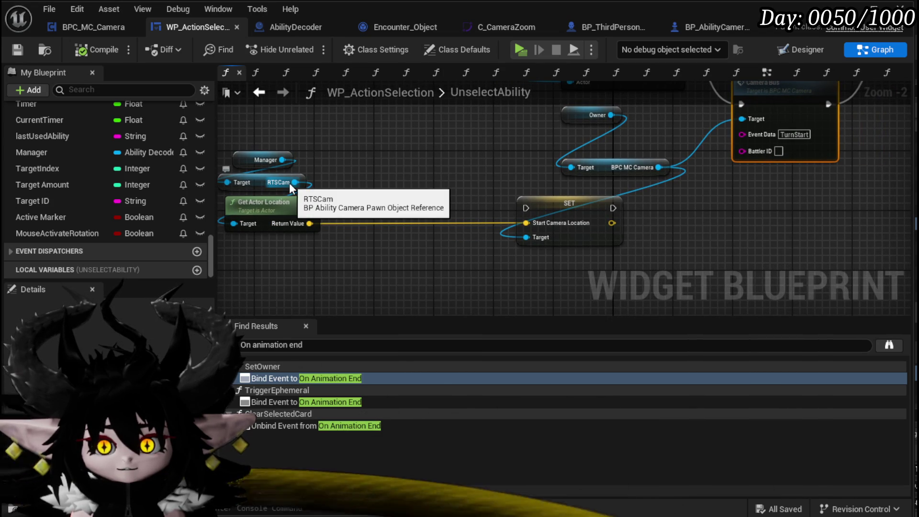
drag(294, 183, 365, 186)
text(gte)
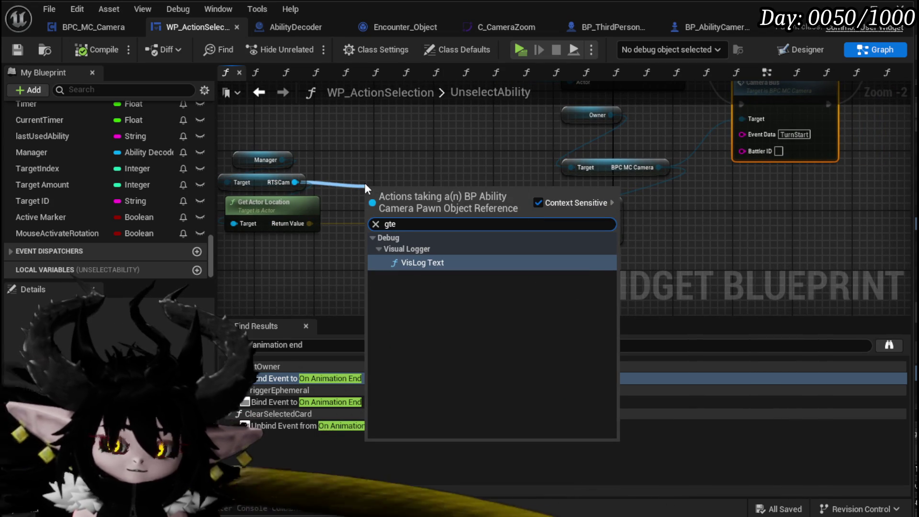
key(BackSpace)
key(BackSpace)
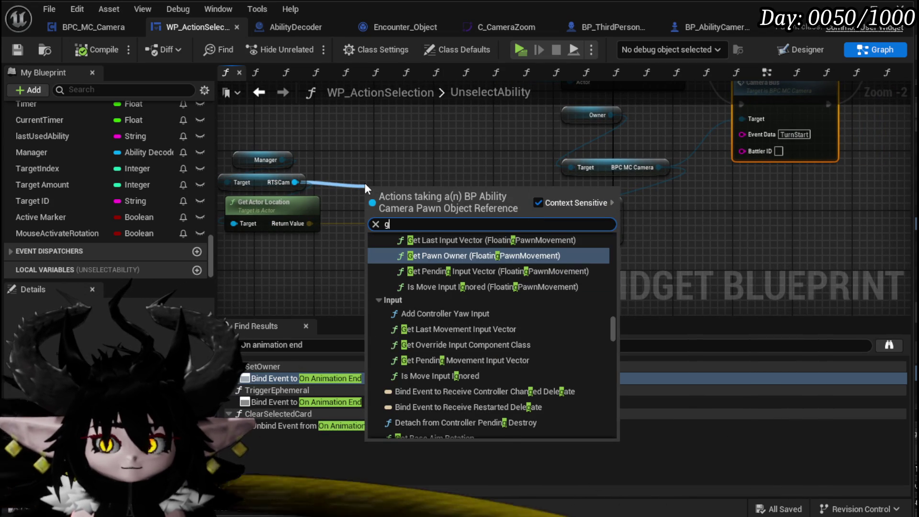
text(et camera)
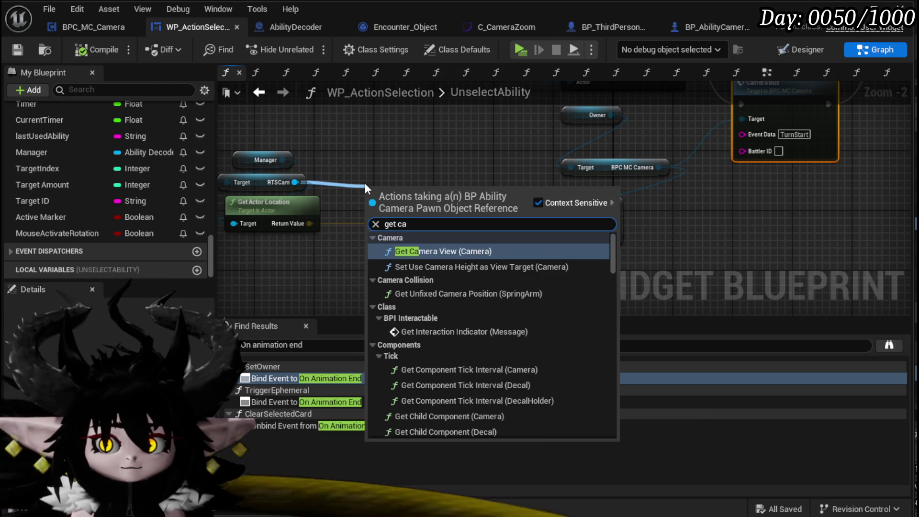
scroll(535, 303, down, 10)
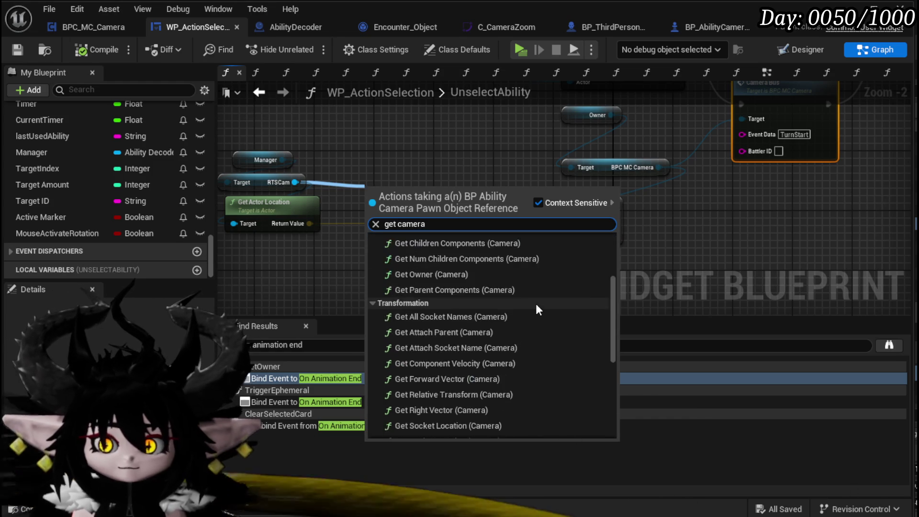
click(441, 416)
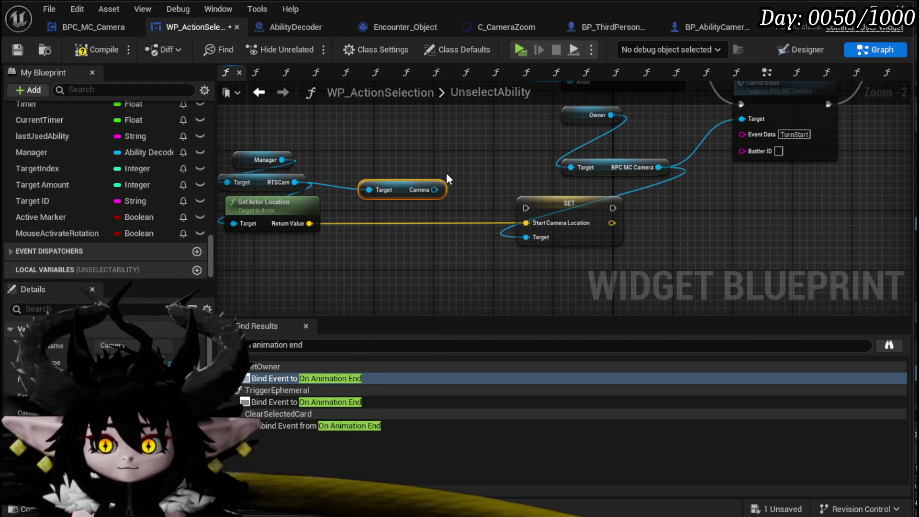
drag(434, 190, 373, 266)
text(get)
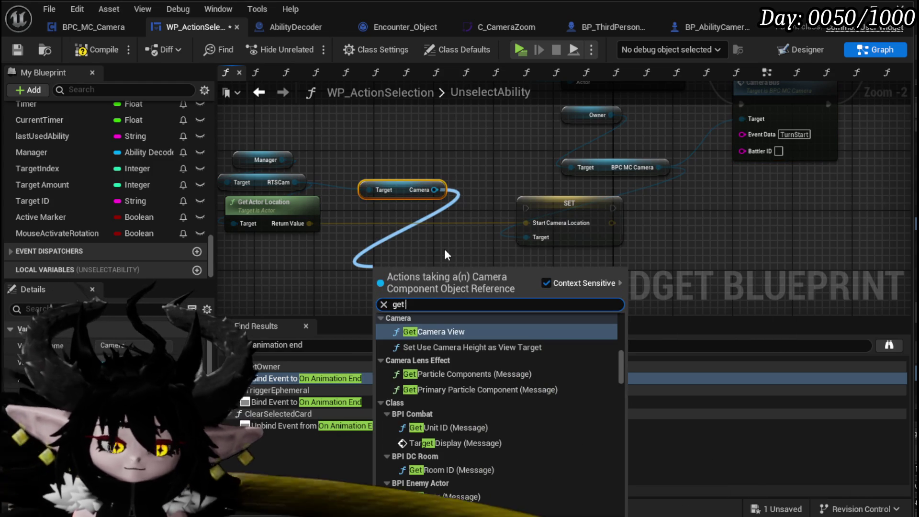
text( world rotait)
key(BackSpace)
key(BackSpace)
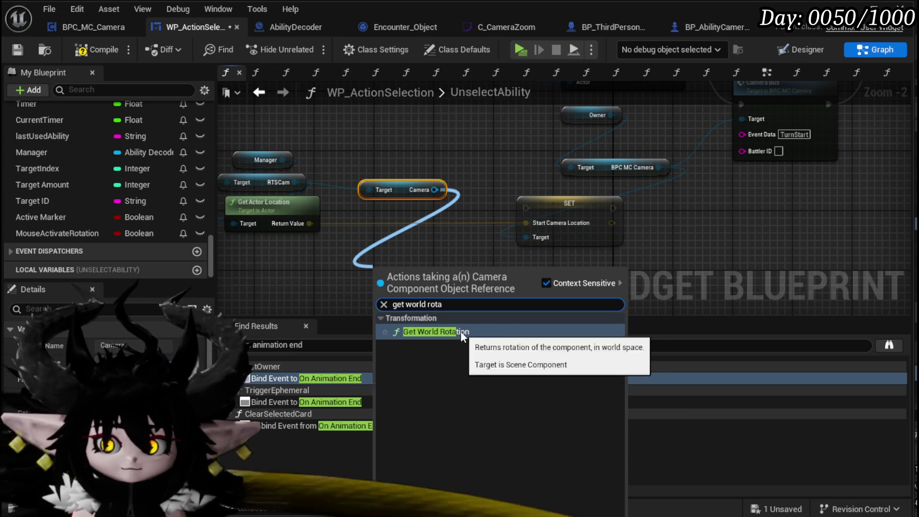
click(460, 331)
Add the camera's Get World Location and delete the unused Get Actor Location node
drag(295, 182, 365, 229)
drag(434, 189, 412, 147)
text(get world l)
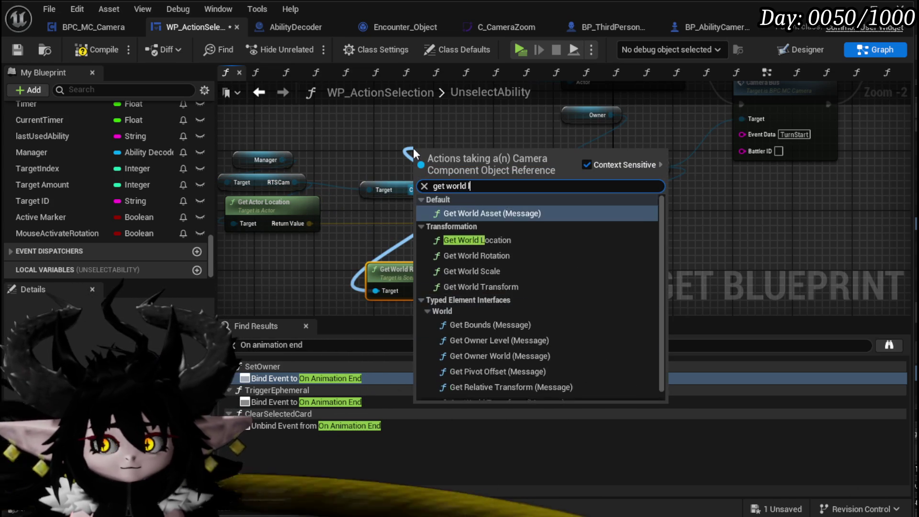
text(ocation)
key(Return)
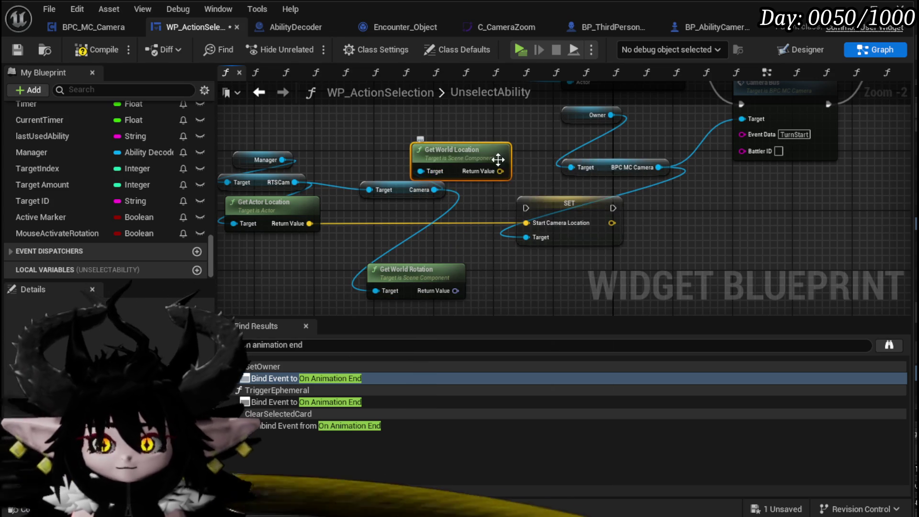
drag(497, 159, 403, 266)
drag(455, 238, 526, 222)
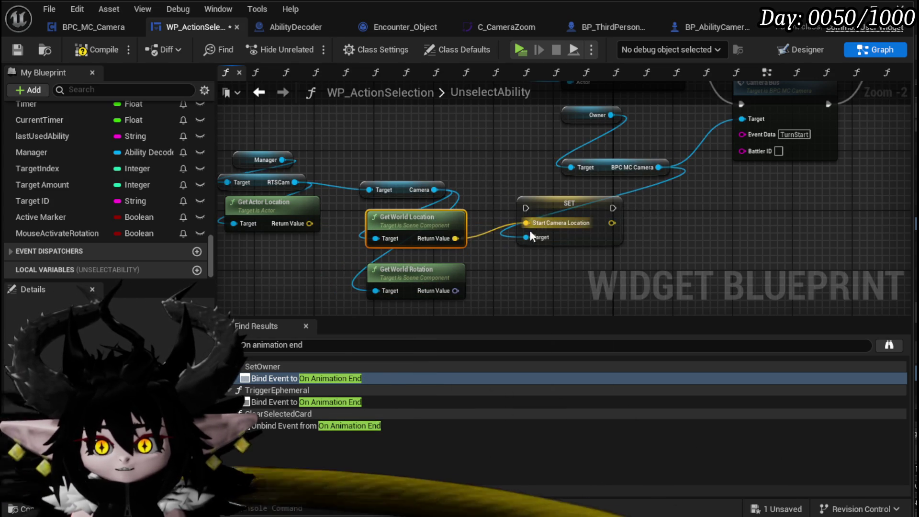
drag(493, 180, 502, 166)
click(268, 200)
key(Delete)
Replace the Start Camera Location SET with an End Free Aim Camera Movement call on BPC MC Camera
drag(421, 267, 421, 252)
mouse_move(487, 250)
mouse_down()
mouse_move(371, 249)
mouse_move(362, 277)
mouse_up()
drag(466, 219, 572, 233)
key(Delete)
mouse_move(548, 191)
mouse_down()
mouse_move(527, 250)
mouse_move(538, 245)
mouse_up()
text(End fr)
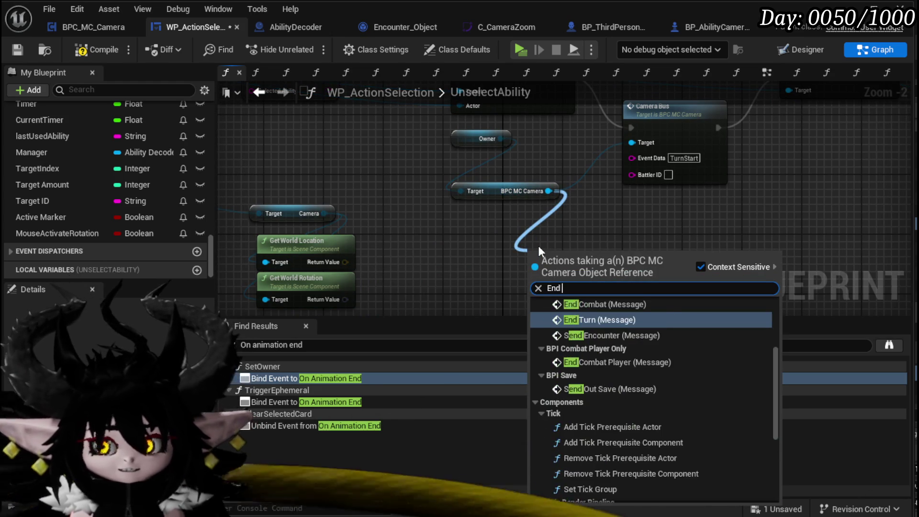
key(Return)
drag(538, 245, 483, 184)
Wire world location into Current Camera Location and world rotation into Start Camera Rotation
drag(351, 213, 443, 226)
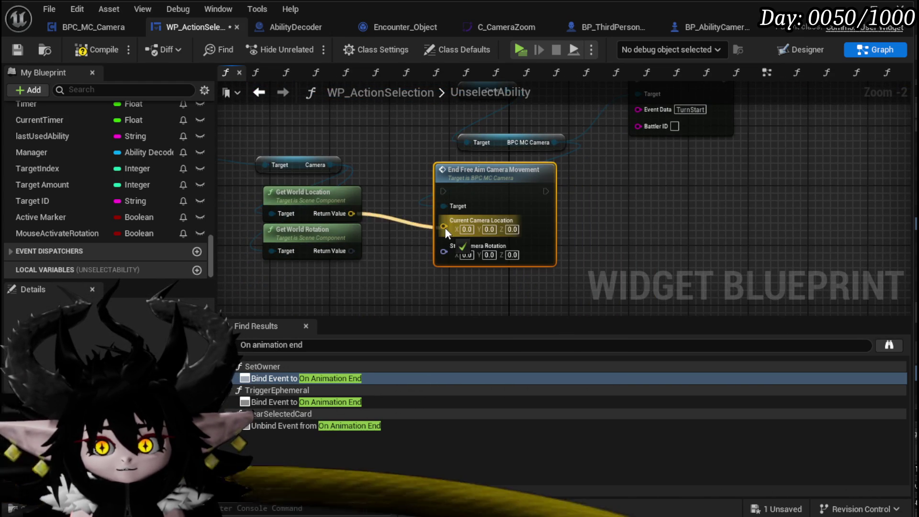
drag(351, 251, 444, 252)
scroll(394, 149, down, 2)
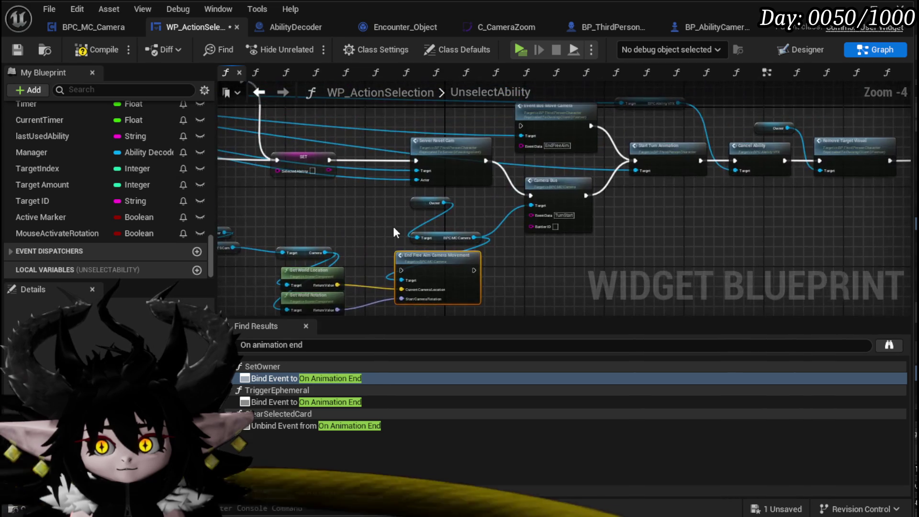
scroll(401, 221, up, 3)
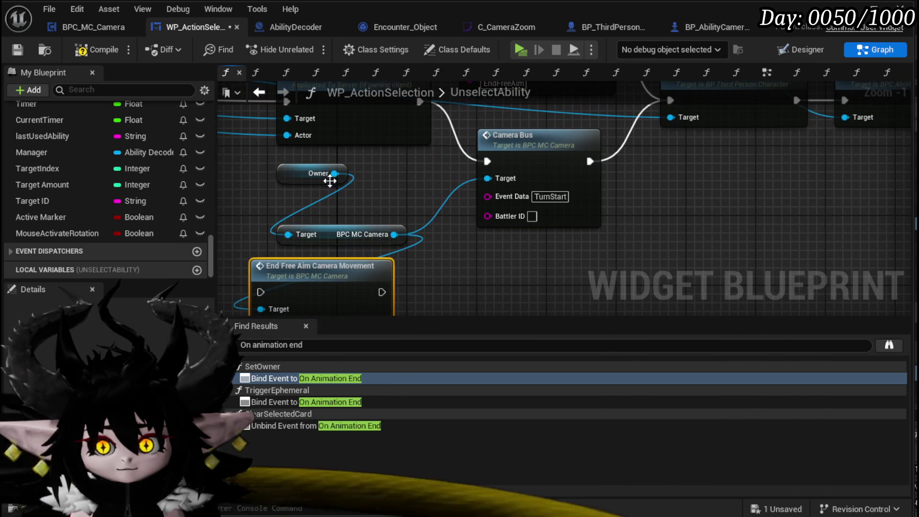
mouse_move(351, 254)
mouse_down()
mouse_move(463, 237)
mouse_move(548, 241)
mouse_move(707, 266)
mouse_move(673, 311)
mouse_move(498, 263)
mouse_move(432, 259)
mouse_move(420, 217)
mouse_up()
Rearrange the graph, placing the Selected Ability SET beside Camera Bus and grouping the camera nodes
scroll(564, 231, down, 2)
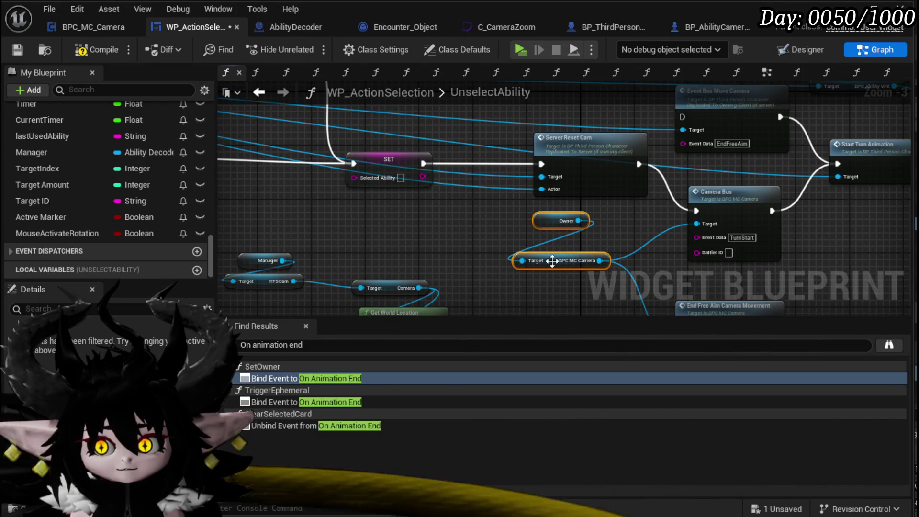
drag(557, 263, 506, 294)
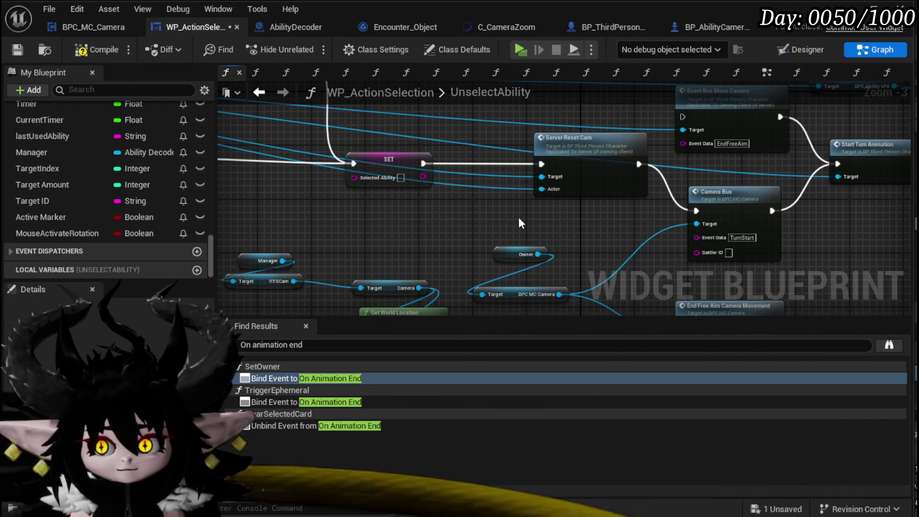
mouse_move(575, 223)
mouse_down()
mouse_move(500, 187)
mouse_move(546, 220)
mouse_move(600, 228)
mouse_up()
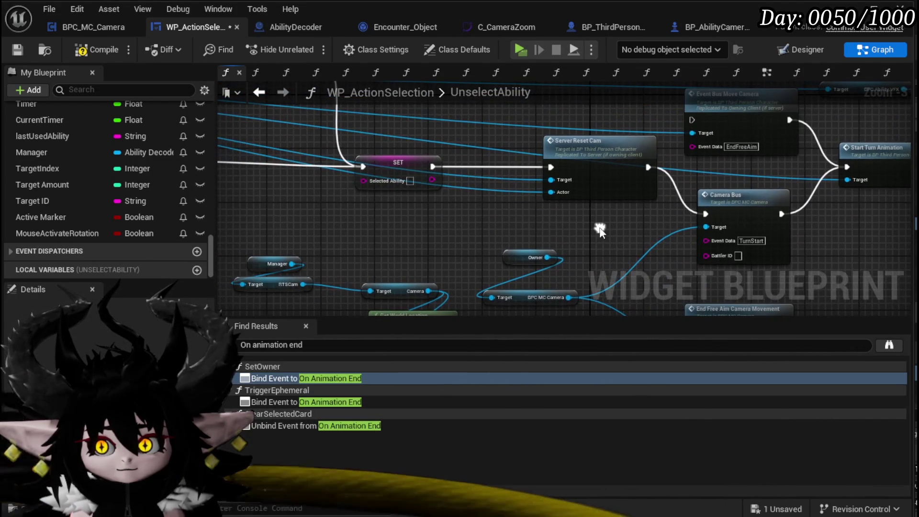
mouse_move(463, 165)
mouse_down()
mouse_move(475, 231)
mouse_move(442, 198)
mouse_move(555, 167)
mouse_move(409, 144)
mouse_move(320, 158)
mouse_up()
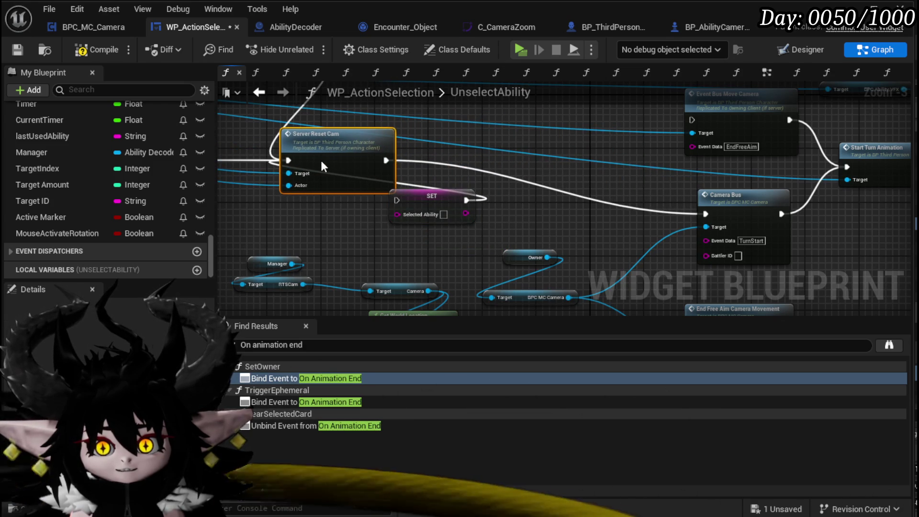
drag(423, 205, 603, 224)
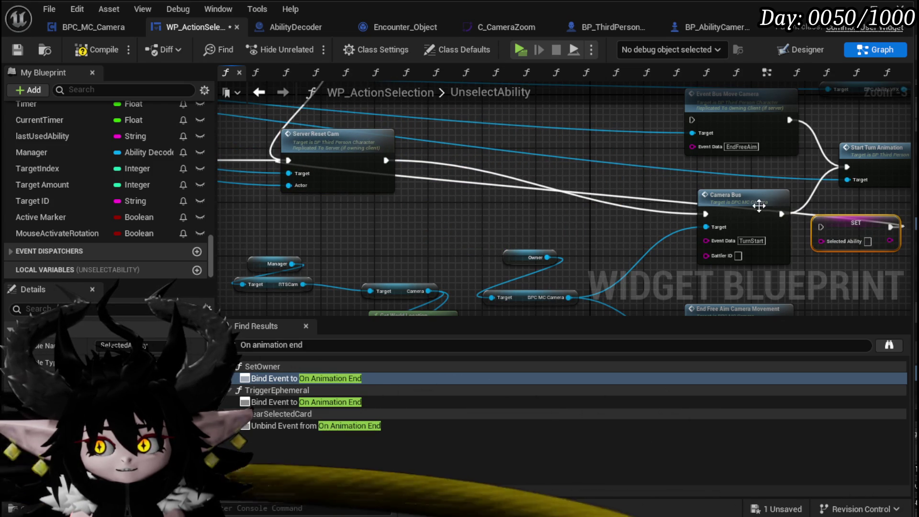
drag(766, 208, 585, 158)
scroll(534, 236, down, 2)
mouse_move(438, 265)
mouse_down()
mouse_move(693, 191)
mouse_move(749, 191)
mouse_up()
drag(712, 225, 592, 216)
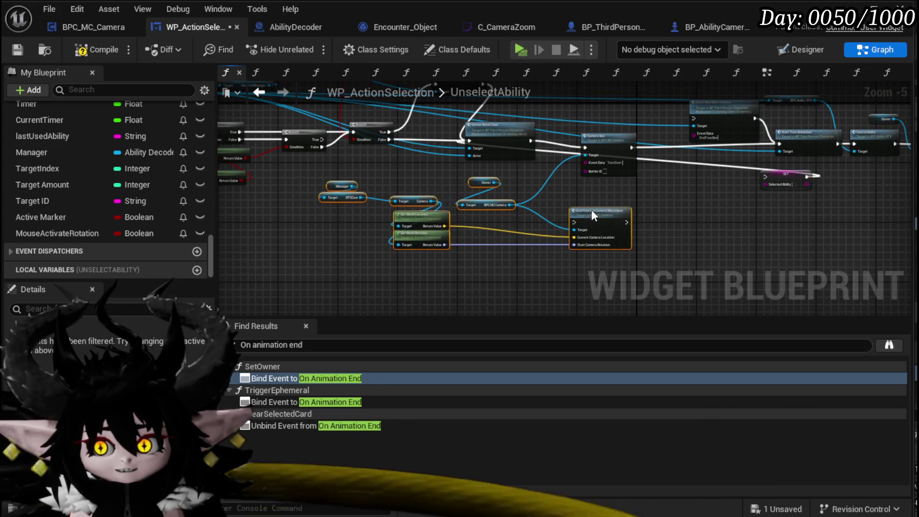
scroll(591, 210, up, 3)
click(556, 195)
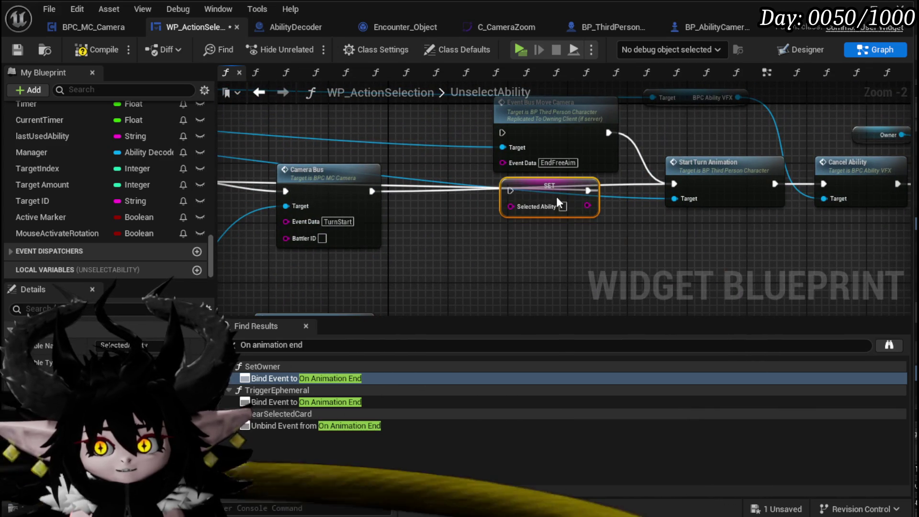
Wire Camera Bus into the Selected Ability SET and the SET into Start Turn Animation
drag(372, 191, 510, 191)
drag(587, 191, 673, 183)
drag(541, 180, 600, 179)
drag(531, 170, 533, 186)
Place a new Branch node near the End Free Aim Camera Movement call
click(454, 194)
click(453, 193)
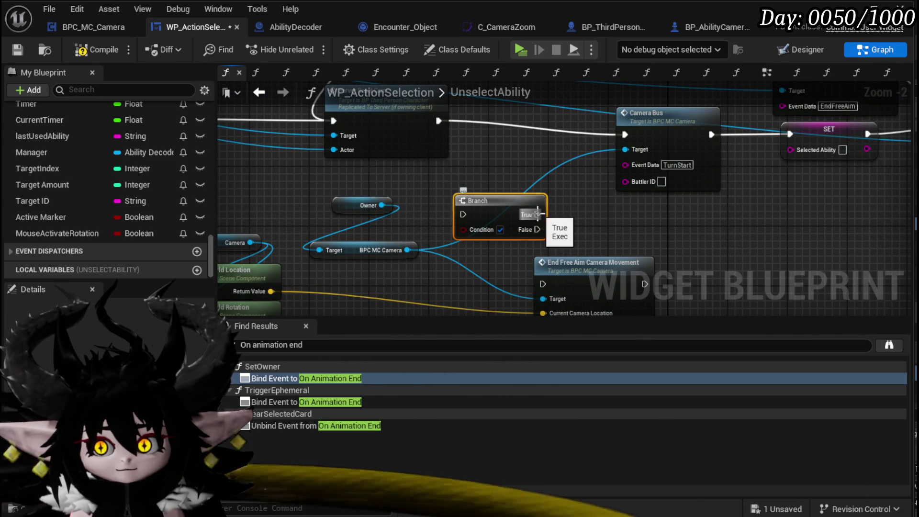
mouse_move(461, 247)
mouse_down()
mouse_move(576, 237)
mouse_move(679, 318)
mouse_move(823, 328)
mouse_move(576, 159)
mouse_move(534, 229)
mouse_move(552, 99)
mouse_up()
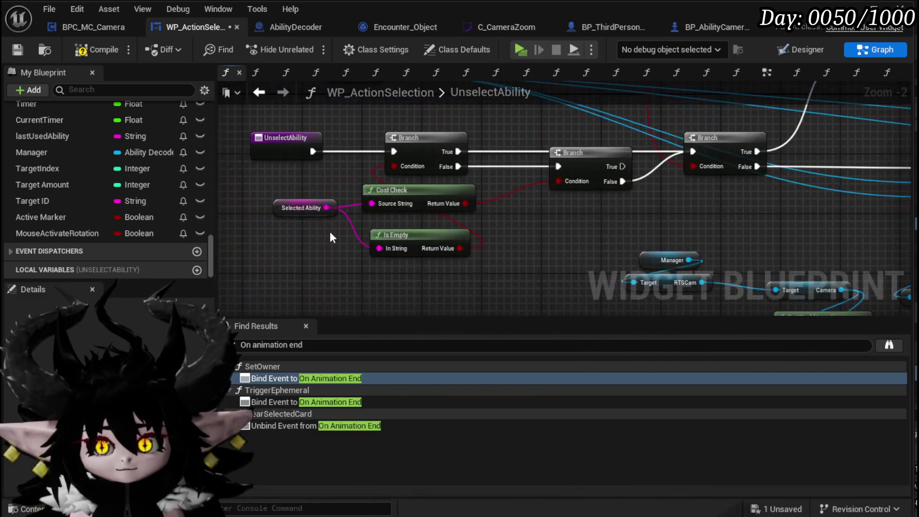
Compile and save the WP_ActionSelection widget blueprint
click(302, 207)
click(70, 49)
click(19, 50)
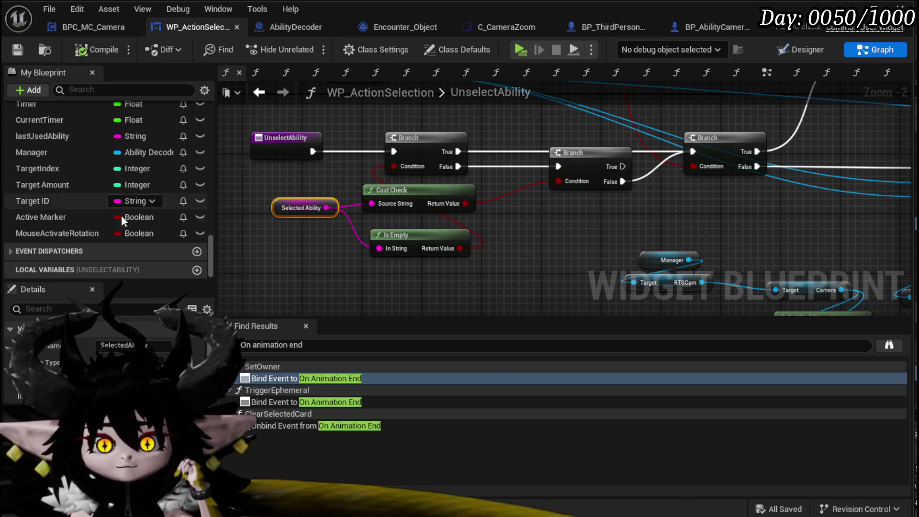
Open the SelectAbilityFromCard function graph from the My Blueprint functions list
scroll(194, 207, up, 5)
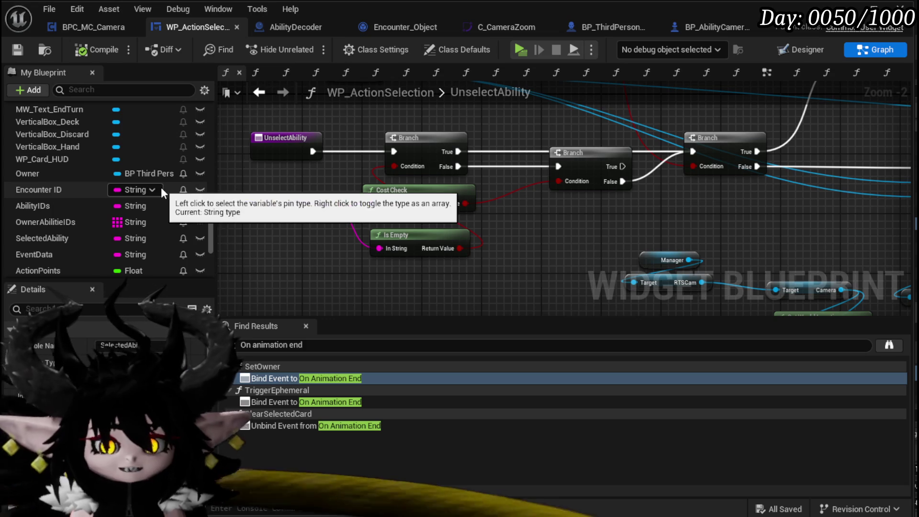
scroll(158, 182, up, 3)
scroll(159, 182, up, 10)
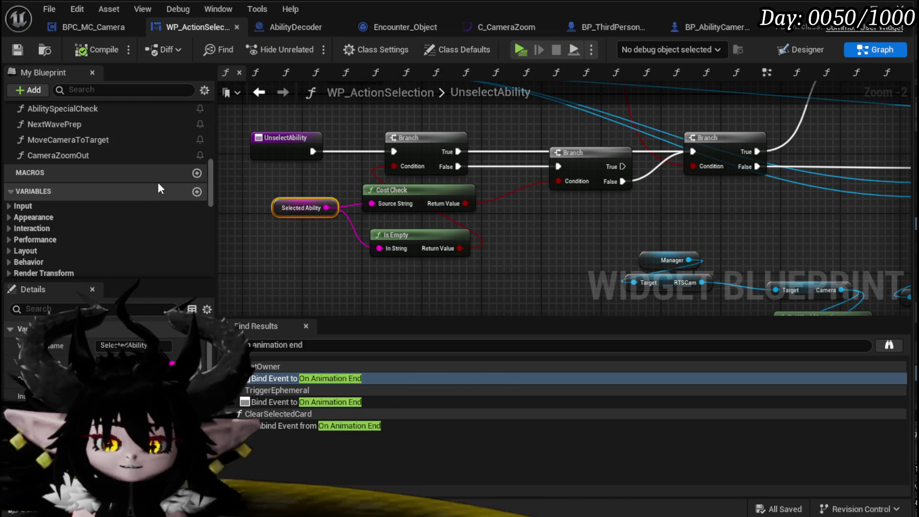
scroll(151, 191, up, 5)
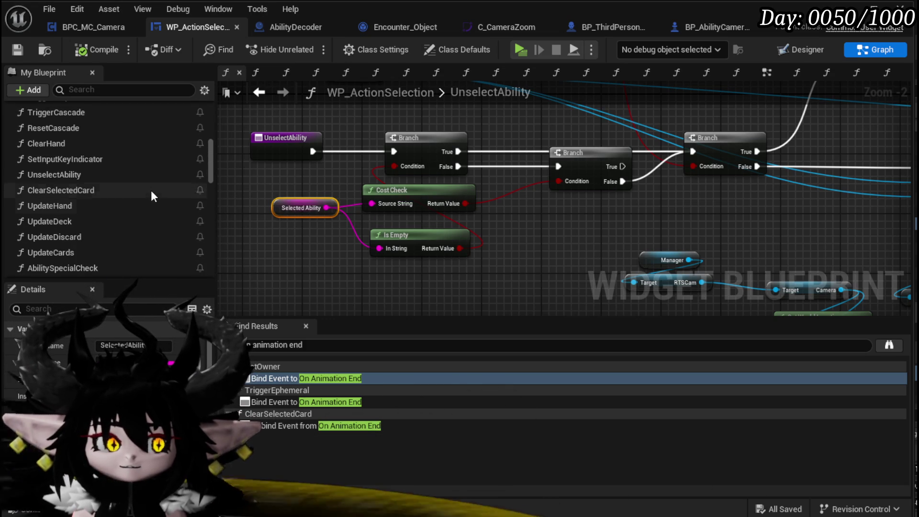
scroll(82, 175, up, 5)
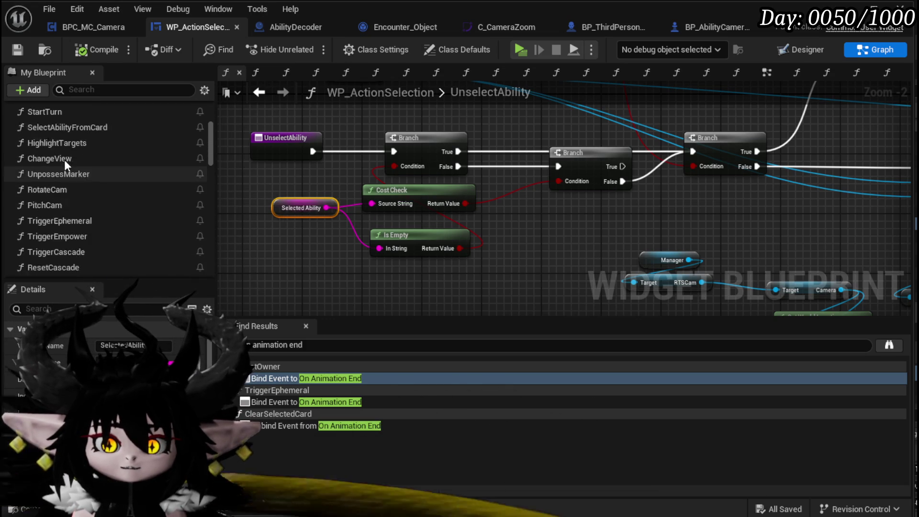
scroll(72, 153, up, 4)
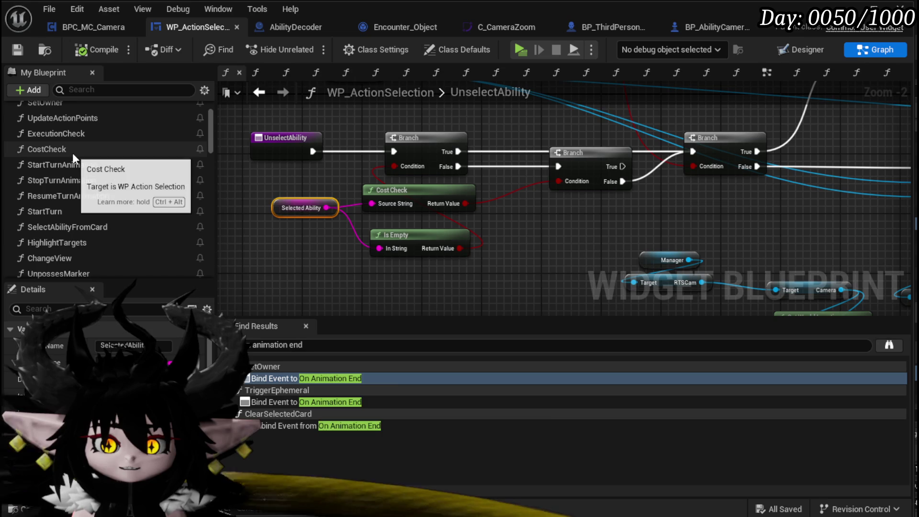
scroll(76, 173, down, 1)
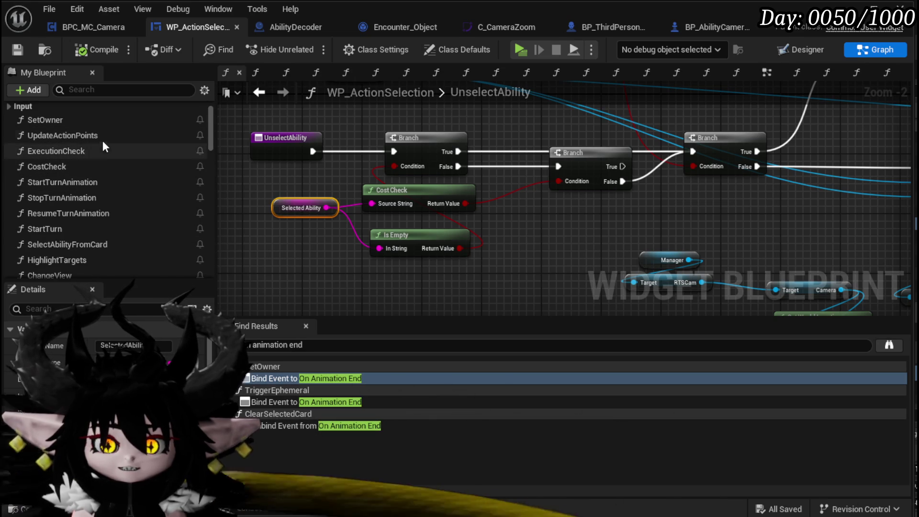
scroll(85, 171, down, 1)
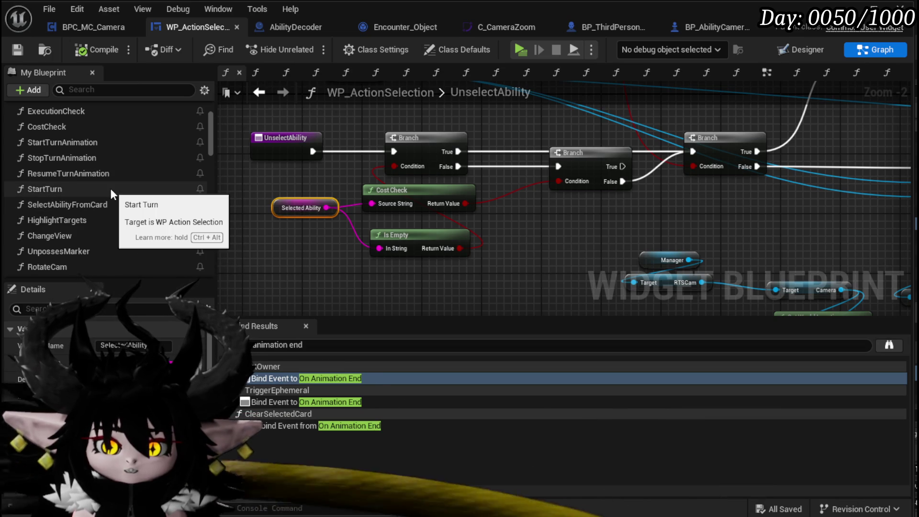
double_click(104, 208)
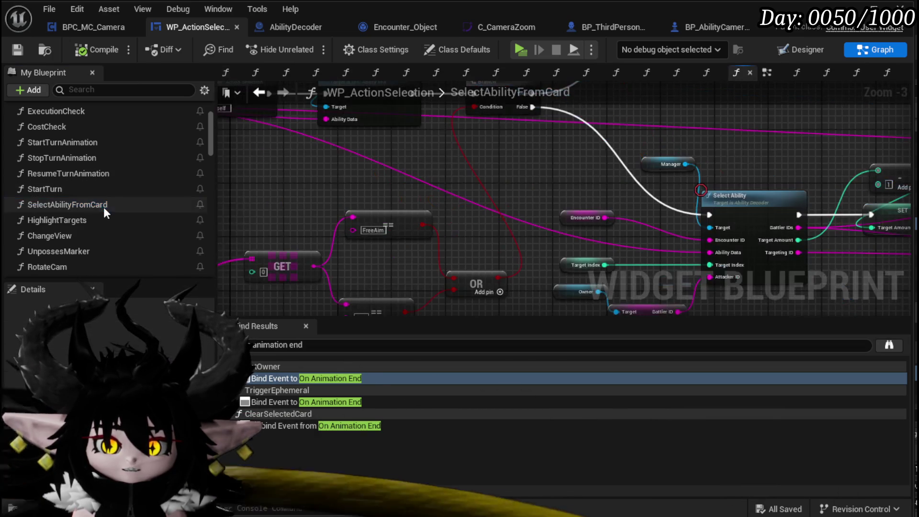
scroll(391, 193, up, 2)
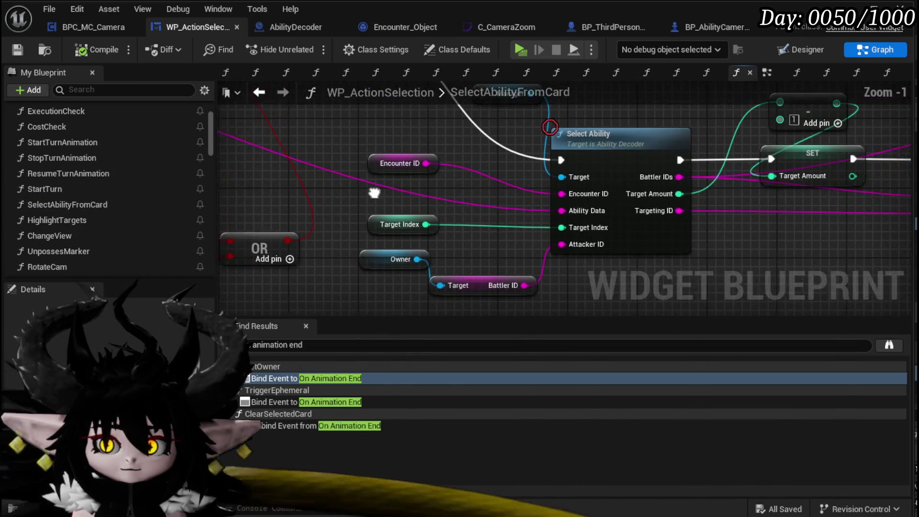
scroll(393, 186, down, 4)
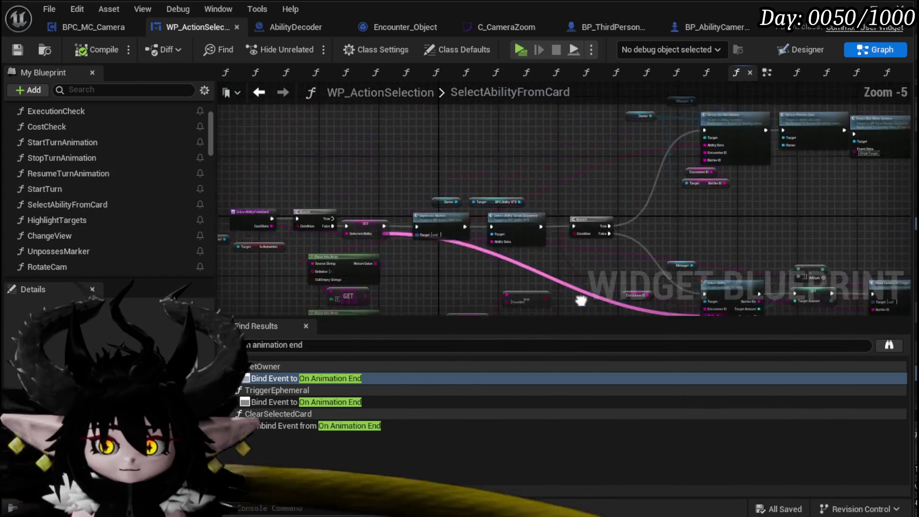
scroll(302, 203, up, 4)
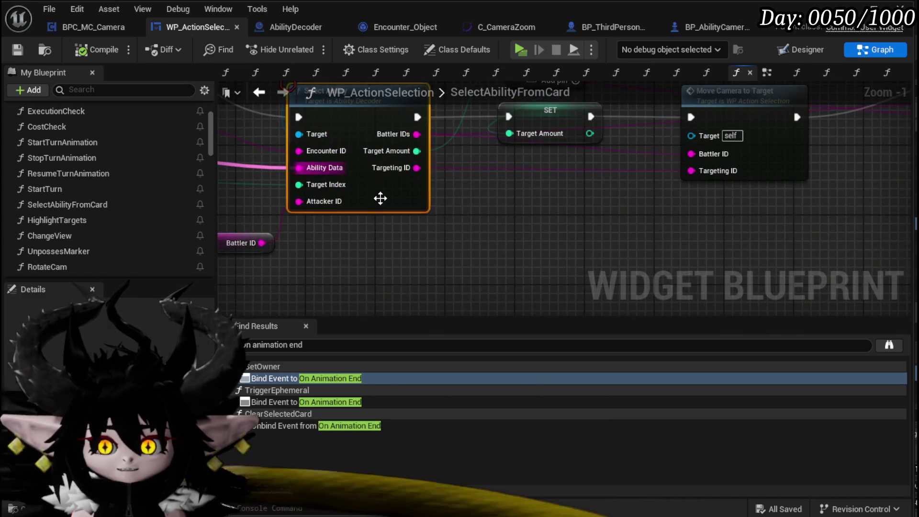
double_click(380, 198)
scroll(320, 231, up, 3)
mouse_move(484, 184)
mouse_down()
mouse_move(374, 191)
mouse_move(269, 259)
mouse_move(557, 178)
mouse_up()
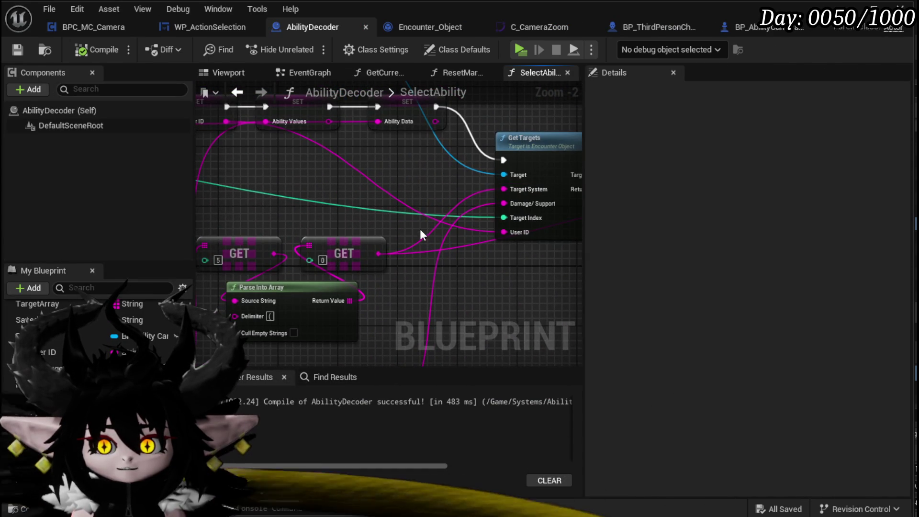
drag(421, 231, 482, 210)
scroll(293, 190, down, 2)
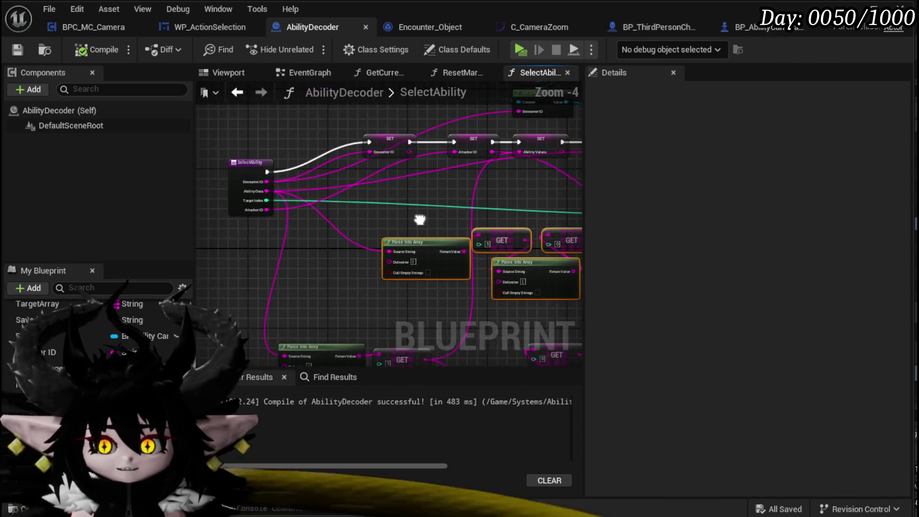
drag(294, 190, 341, 202)
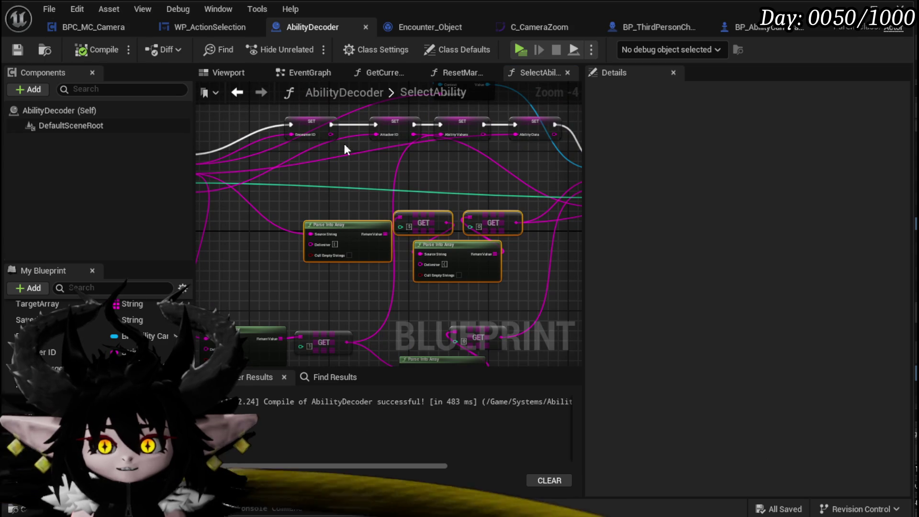
click(238, 93)
click(238, 92)
click(239, 93)
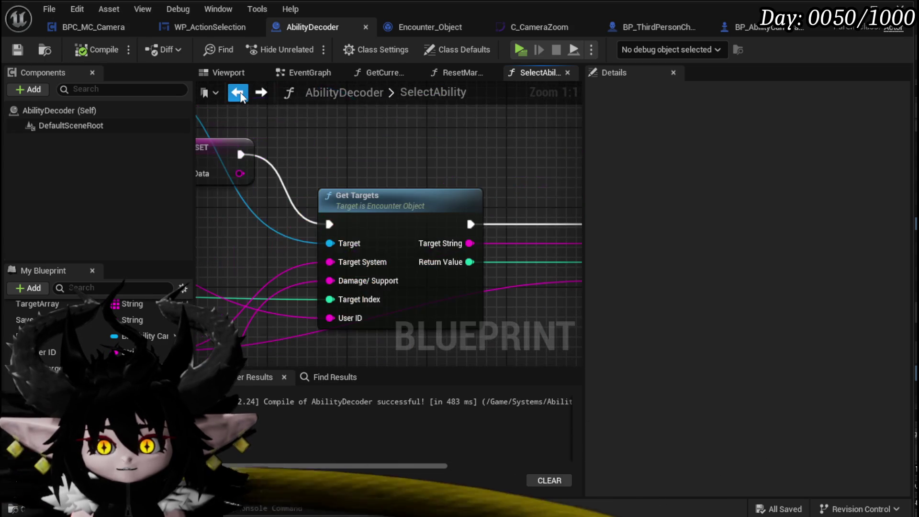
click(239, 93)
click(239, 93)
click(239, 92)
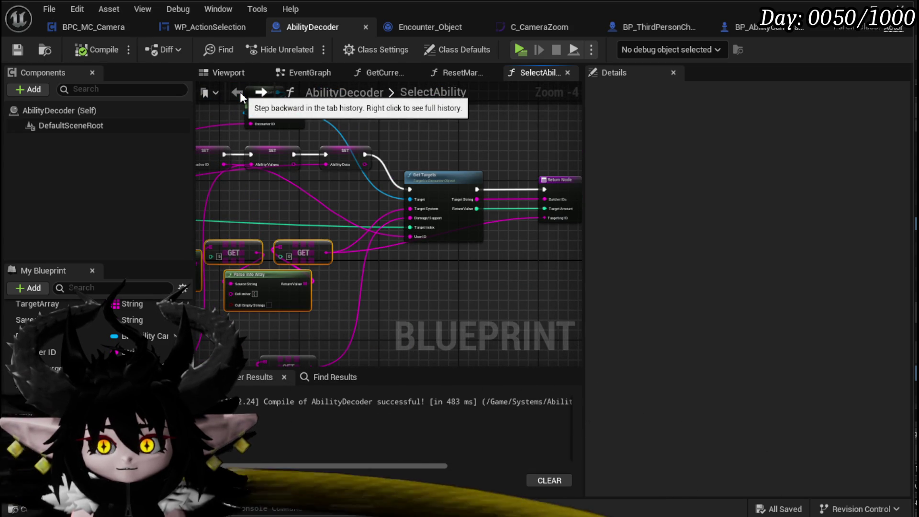
click(202, 28)
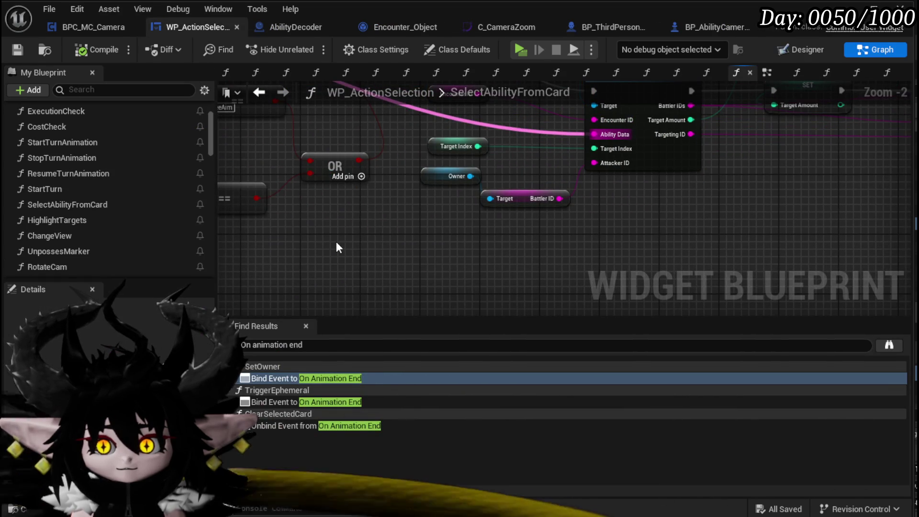
Paste the copied Parse Into Array and GET nodes and arrange them in a column at left
key(ctrl+v)
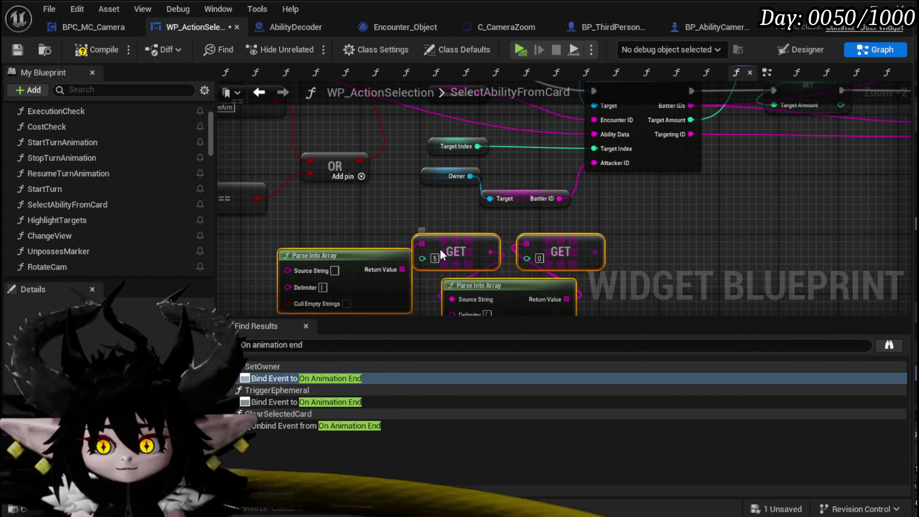
scroll(402, 200, down, 2)
mouse_move(402, 200)
mouse_down()
mouse_move(519, 213)
mouse_move(524, 245)
mouse_move(380, 301)
mouse_move(593, 202)
mouse_move(667, 219)
mouse_move(658, 258)
mouse_move(641, 253)
mouse_move(632, 275)
mouse_move(619, 274)
mouse_up()
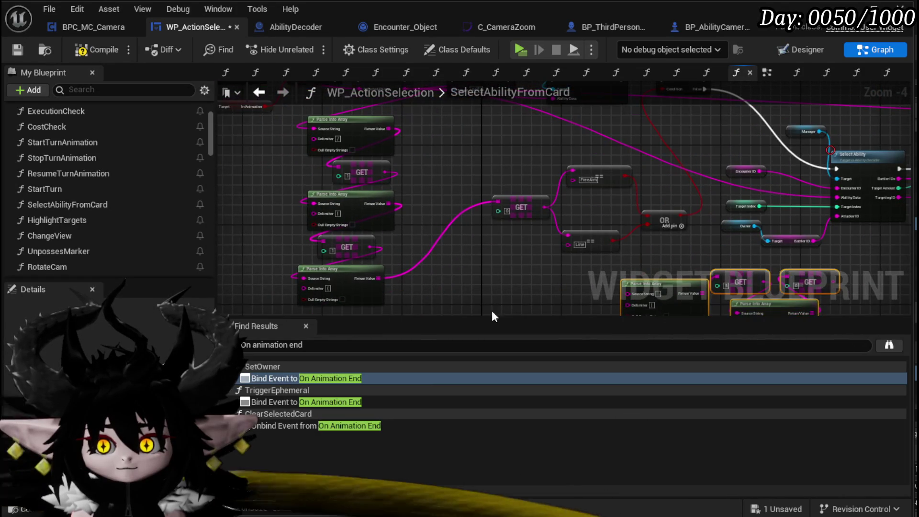
mouse_move(281, 306)
mouse_down()
mouse_move(357, 269)
mouse_move(512, 142)
mouse_move(513, 252)
mouse_up()
mouse_move(375, 225)
mouse_down()
mouse_move(494, 240)
mouse_move(302, 83)
mouse_up()
mouse_move(517, 205)
mouse_down()
mouse_move(625, 302)
mouse_move(335, 176)
mouse_move(312, 281)
mouse_up()
scroll(336, 175, down, 1)
drag(488, 158, 577, 160)
drag(563, 160, 564, 160)
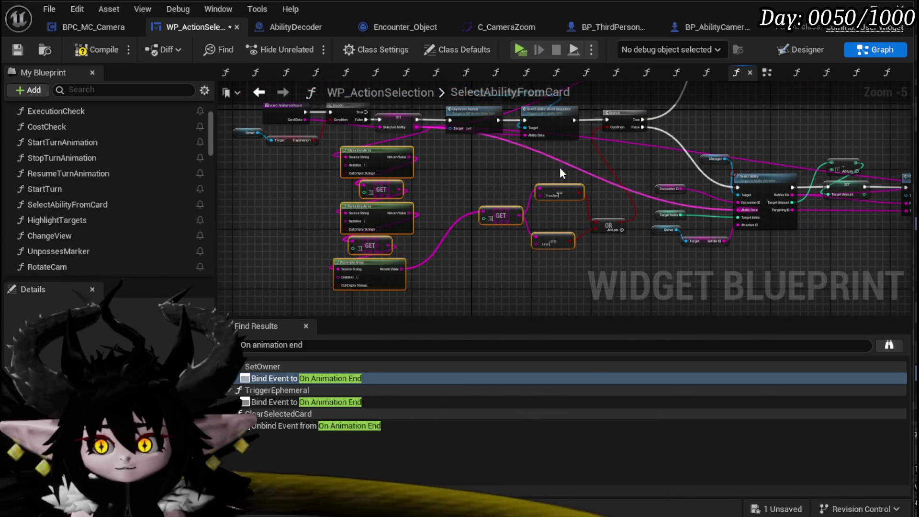
scroll(498, 225, up, 3)
scroll(464, 215, down, 2)
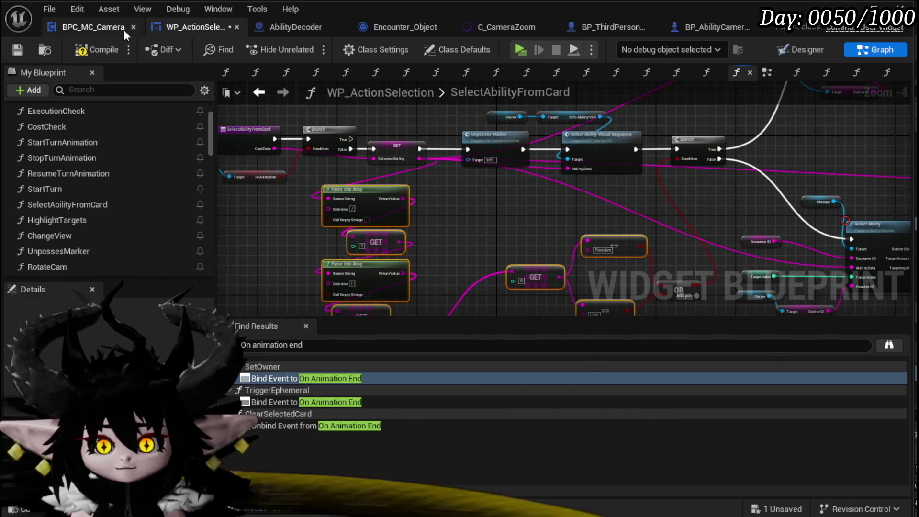
Save the blueprint and switch to the UnselectAbility function graph
click(15, 48)
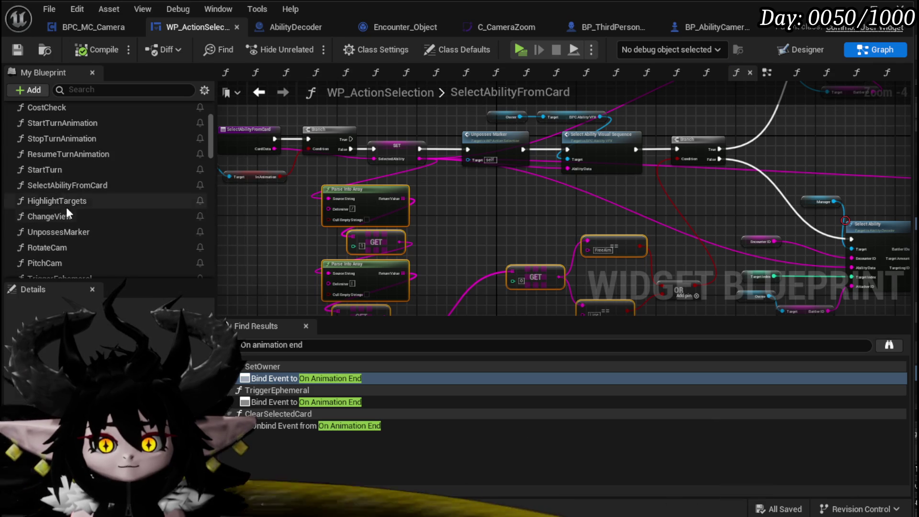
scroll(71, 210, down, 4)
scroll(85, 235, down, 3)
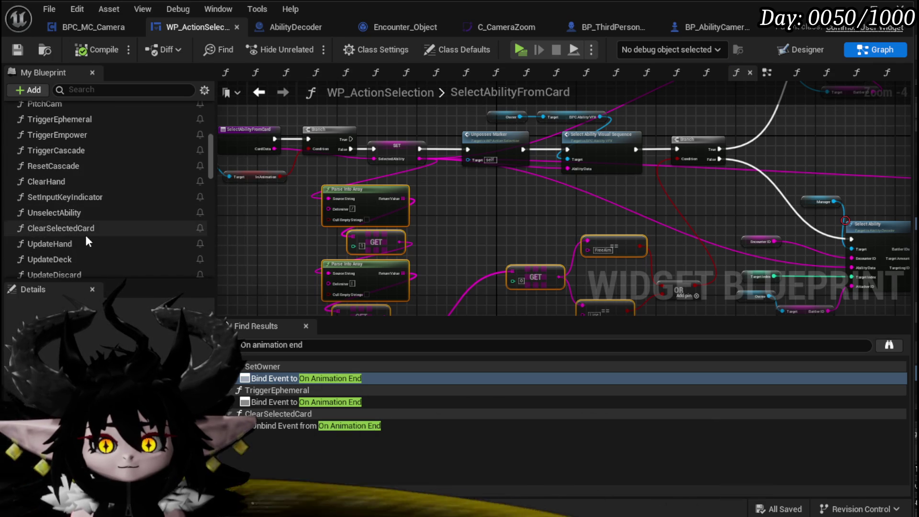
double_click(93, 211)
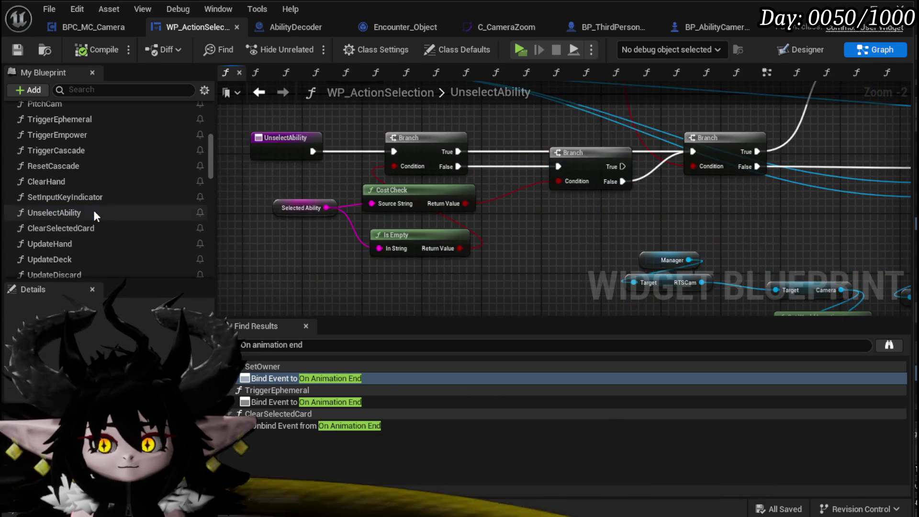
Paste the GET and == nodes into UnselectAbility and add a NOT node inverting the comparison
mouse_move(421, 226)
mouse_down()
mouse_move(561, 263)
mouse_move(302, 196)
mouse_up()
key(ctrl+v)
mouse_move(479, 206)
mouse_down()
mouse_move(554, 252)
mouse_move(580, 253)
mouse_up()
scroll(746, 230, up, 2)
scroll(527, 268, down, 3)
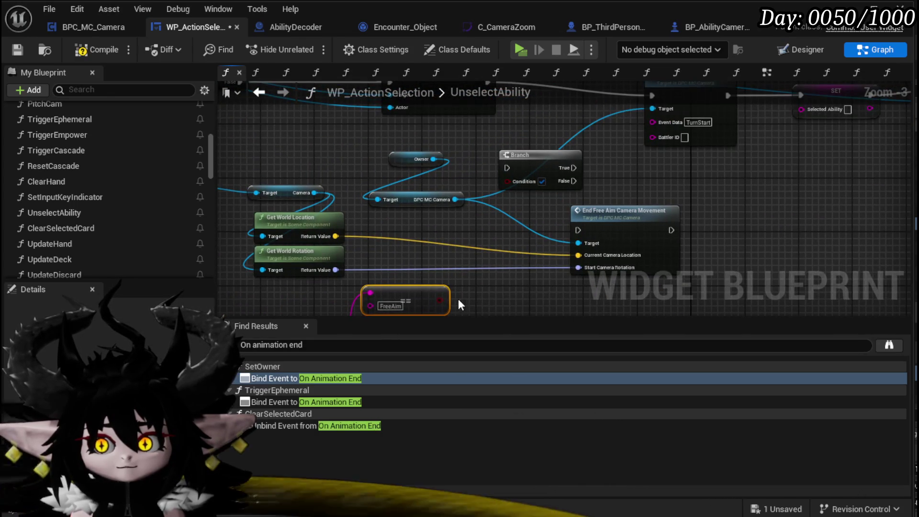
mouse_move(440, 287)
mouse_down()
mouse_move(496, 234)
mouse_move(515, 281)
mouse_up()
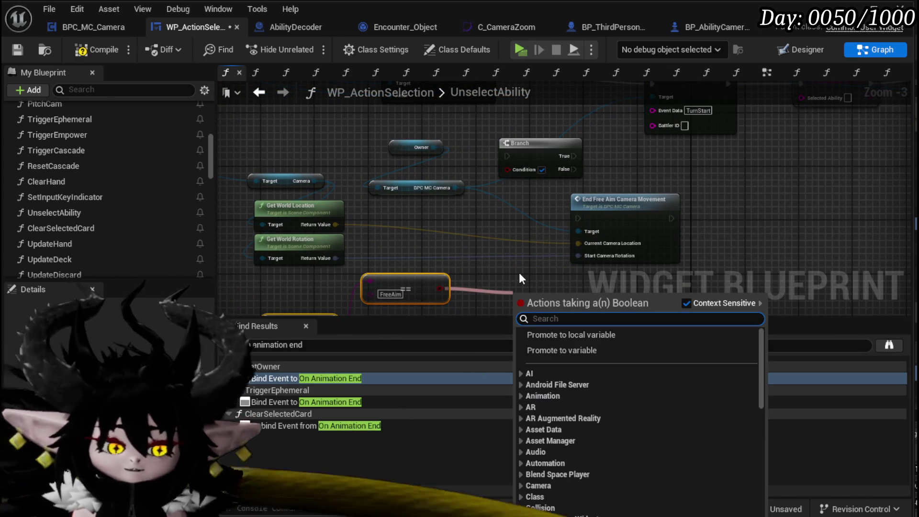
text(not)
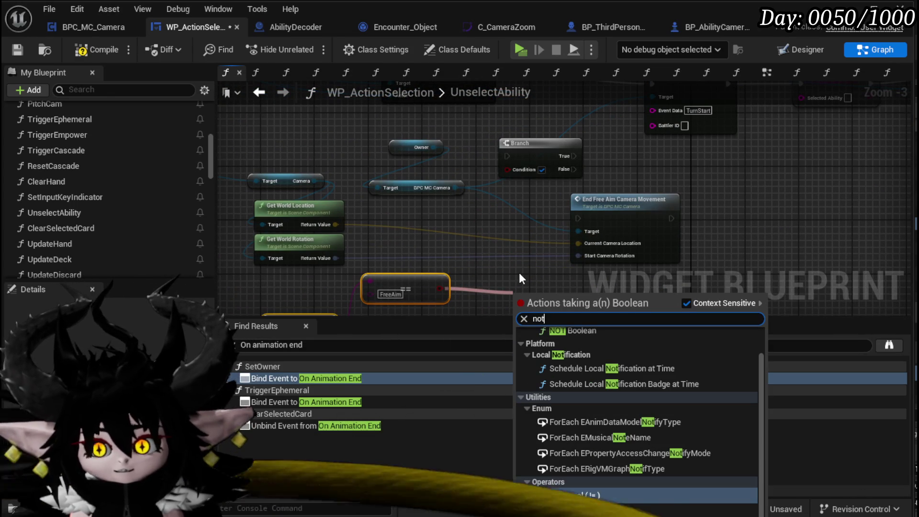
click(580, 330)
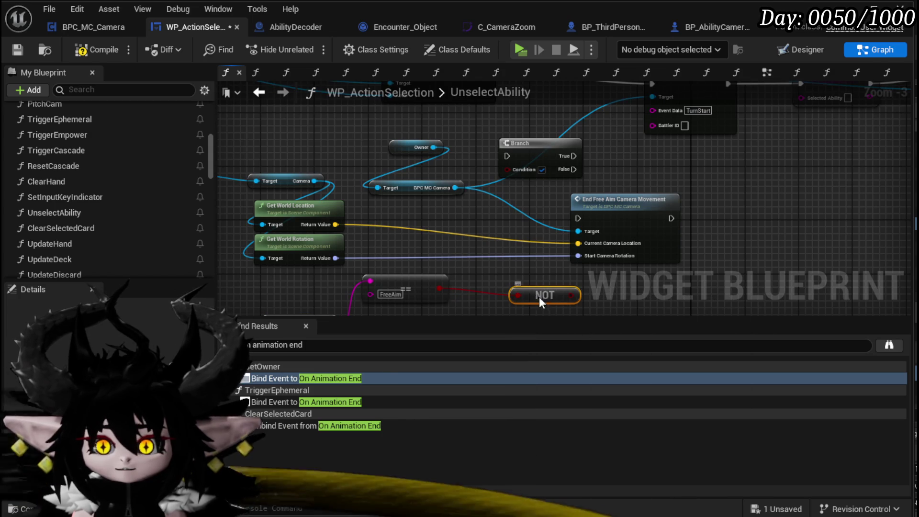
drag(539, 295, 485, 289)
Rewire the Branch: True to Camera Bus, False through End Free Aim Camera Movement into SET
mouse_move(518, 169)
mouse_down()
mouse_move(492, 216)
mouse_move(513, 237)
mouse_up()
mouse_move(583, 177)
mouse_down()
mouse_move(607, 169)
mouse_move(572, 108)
mouse_up()
drag(493, 243, 494, 245)
drag(523, 240, 595, 234)
drag(658, 235, 717, 129)
Feed Selected Ability into Parse Into Array's Source String and compile the blueprint
mouse_move(420, 130)
mouse_down()
mouse_move(428, 215)
mouse_move(472, 196)
mouse_move(509, 116)
mouse_move(592, 46)
mouse_move(645, 46)
mouse_up()
mouse_move(439, 271)
mouse_down()
mouse_move(580, 260)
mouse_move(322, 178)
mouse_move(374, 253)
mouse_up()
drag(504, 291, 504, 292)
scroll(416, 220, down, 2)
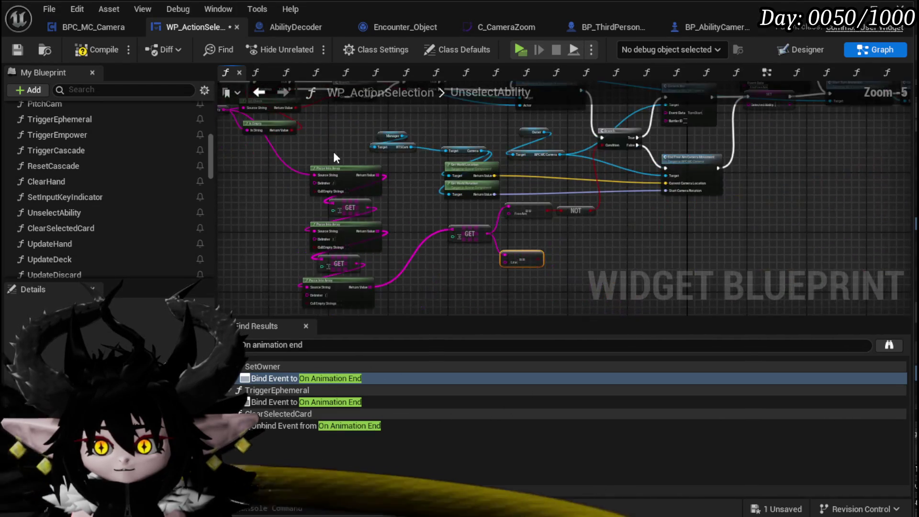
click(88, 52)
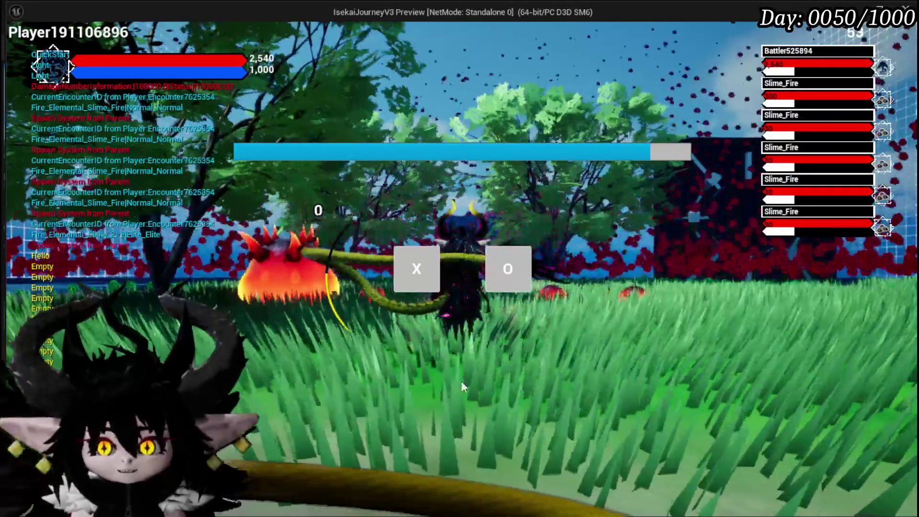
Dismiss the prompt, pick Melee AOE, cast and place Support Summon, then exit the preview
click(409, 263)
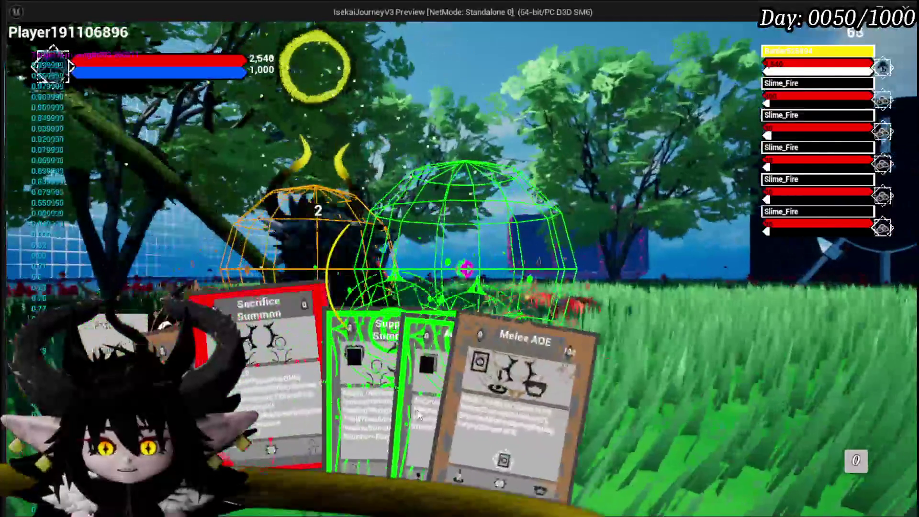
click(473, 405)
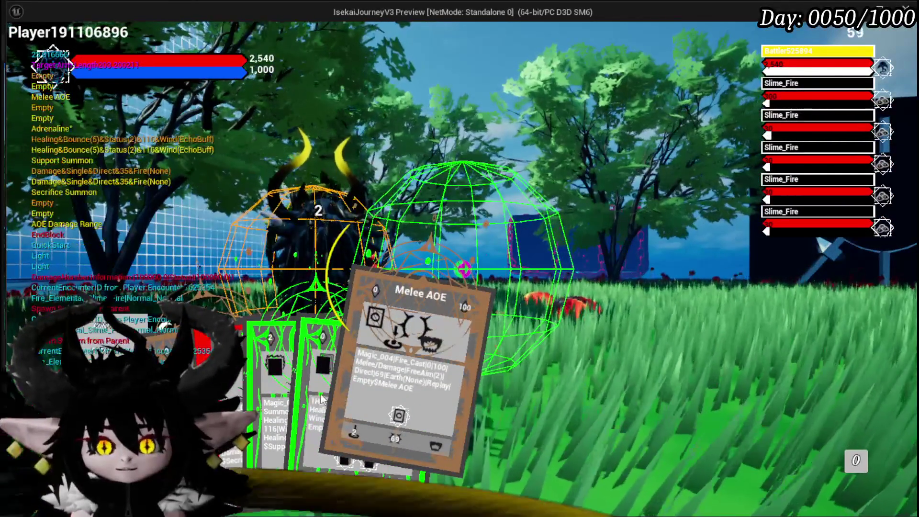
click(252, 397)
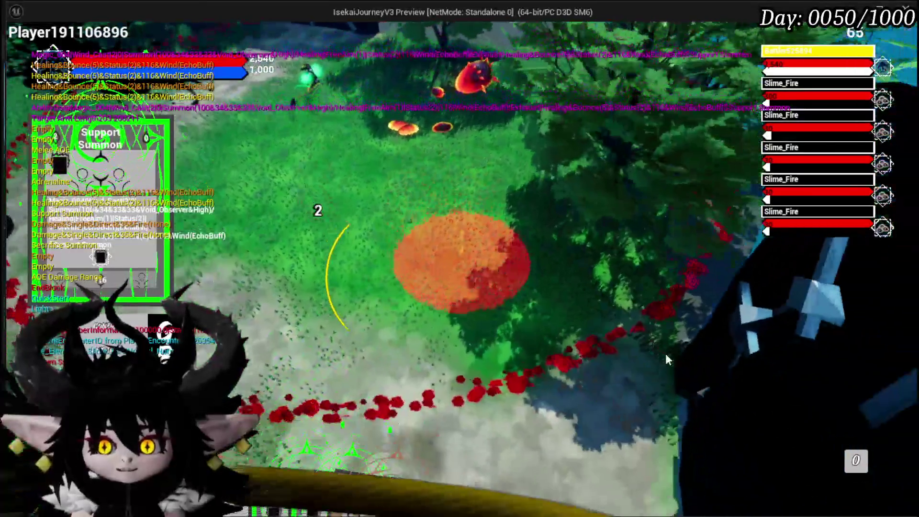
click(665, 353)
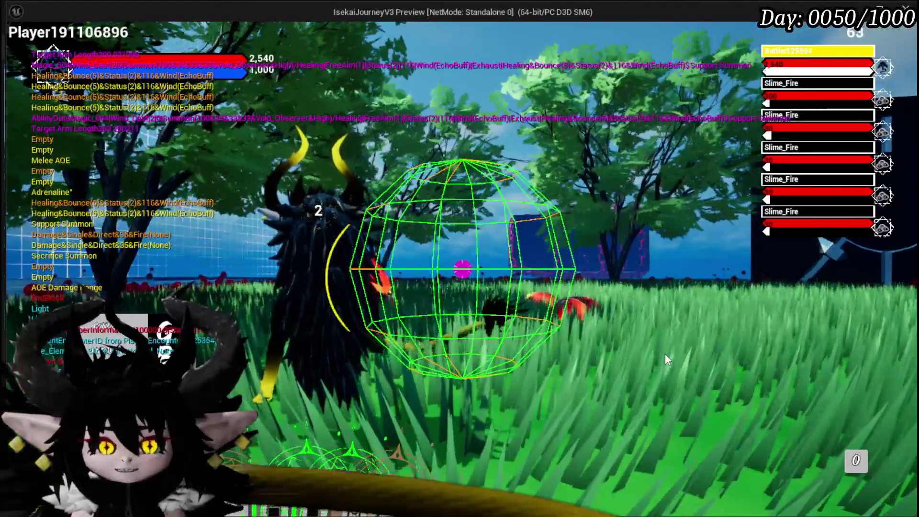
key(Escape)
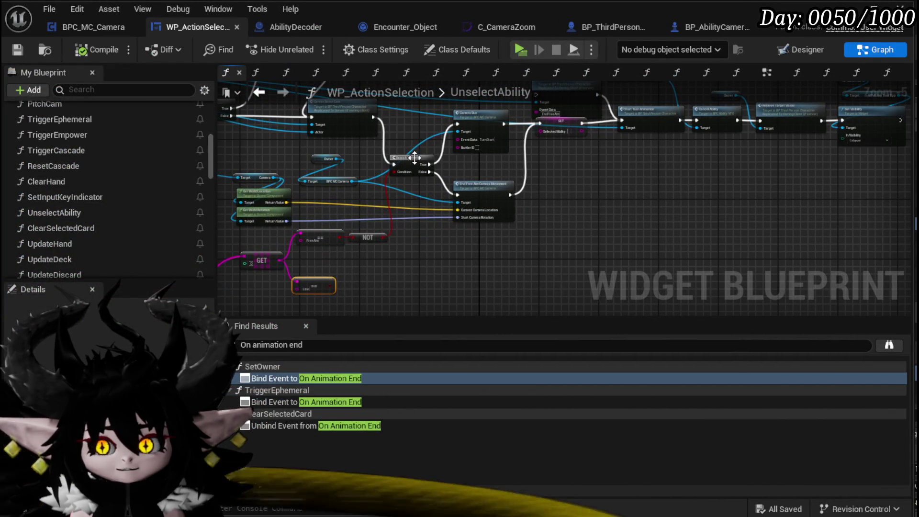
Add a breakpoint to the UnselectAbility Branch node
right_click(415, 155)
click(459, 398)
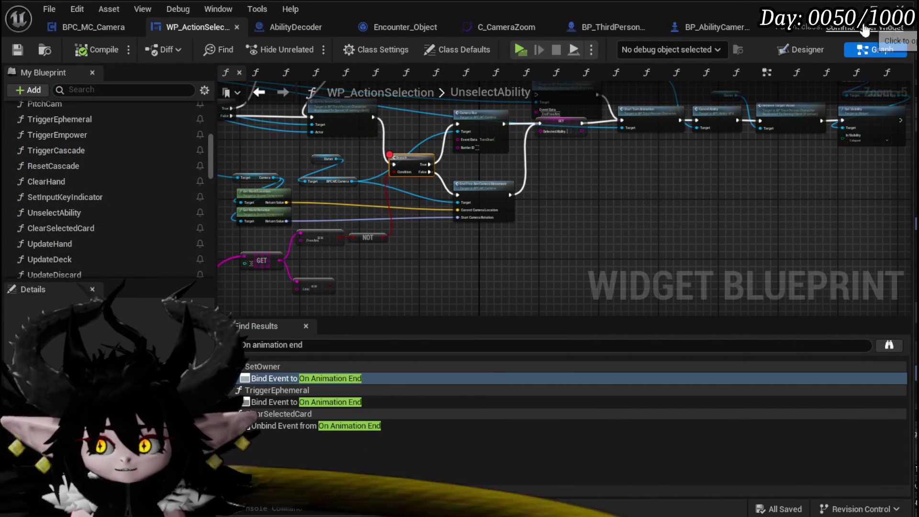
In End Free Aim Camera Movement, add a SET Time node right before Set Timer by Function Name
double_click(496, 188)
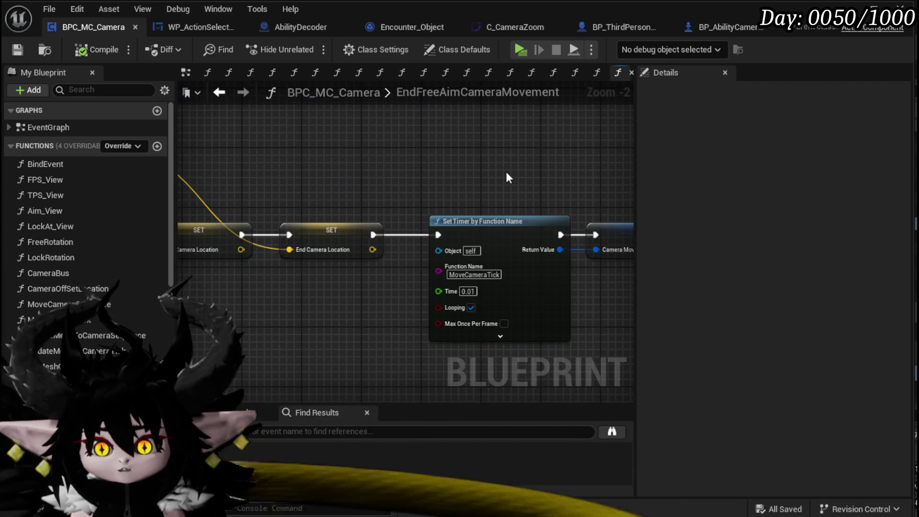
scroll(376, 152, down, 4)
scroll(506, 173, up, 3)
drag(500, 173, 226, 150)
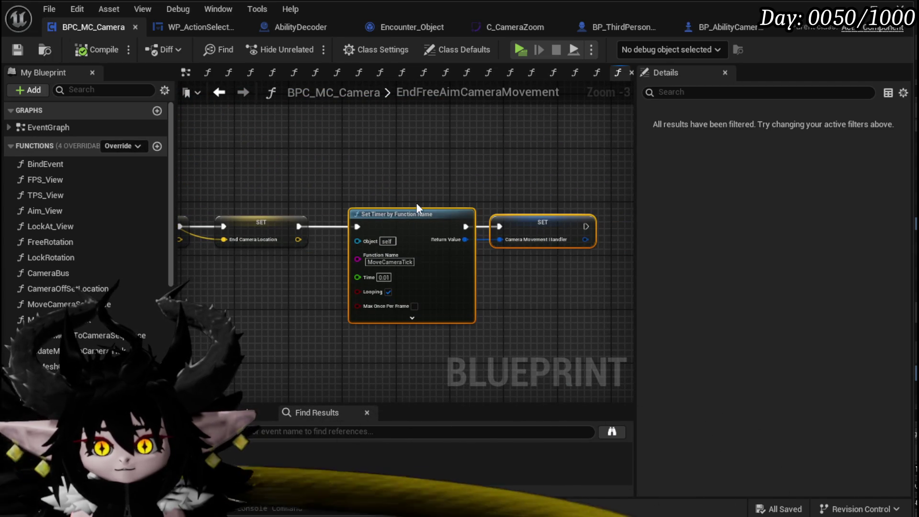
drag(444, 214, 559, 211)
scroll(98, 347, down, 5)
mouse_move(43, 391)
mouse_down()
mouse_move(158, 319)
mouse_move(308, 268)
mouse_move(389, 222)
mouse_up()
click(326, 304)
drag(299, 226, 471, 227)
click(411, 214)
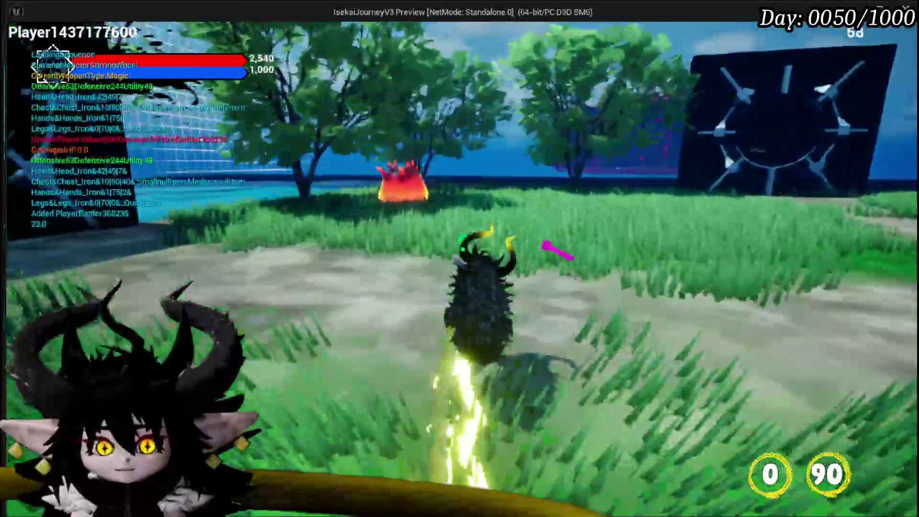
Walk toward the fire enemy and cast Tank Summon at an aim point until the breakpoint hits
key(w)
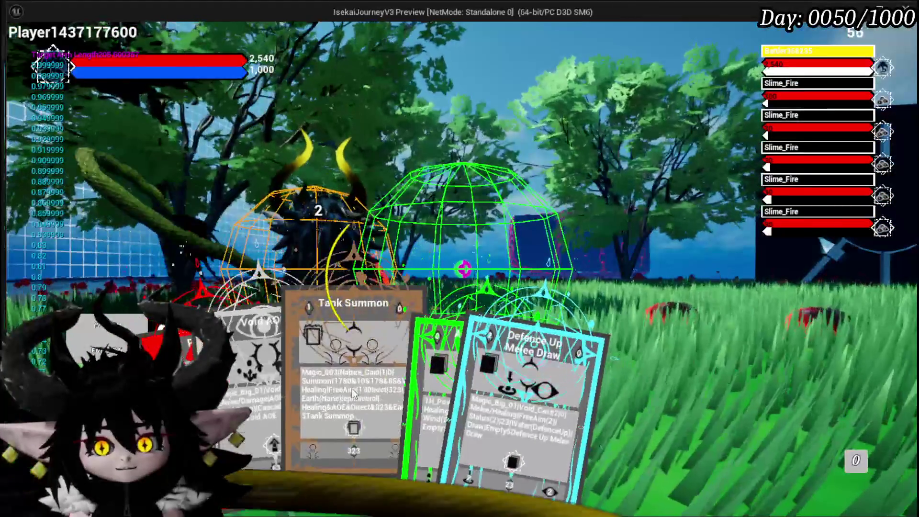
click(356, 393)
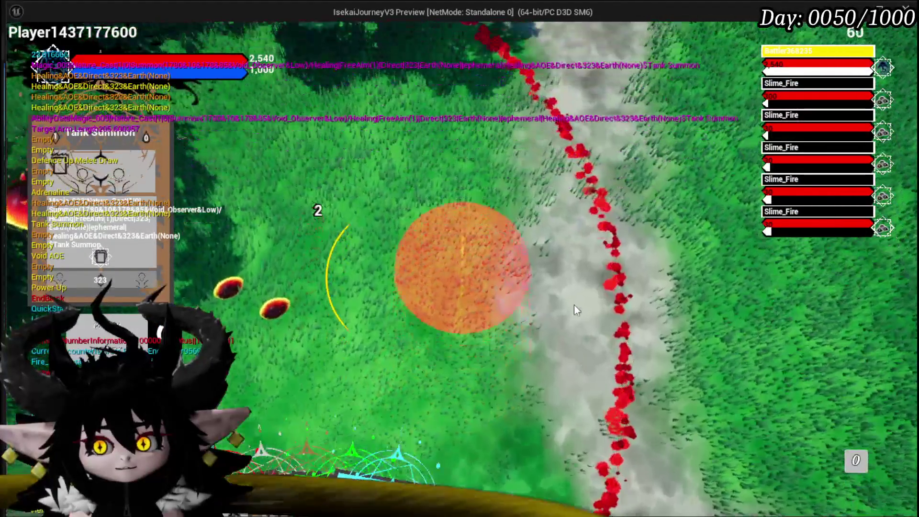
click(573, 305)
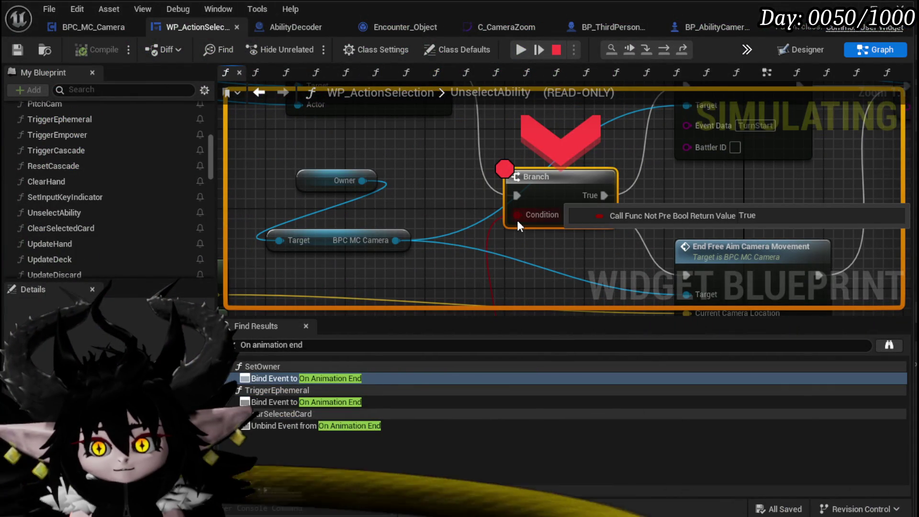
Inspect the paused GET, NOT and Branch values in UnselectAbility, then stop the play session
scroll(490, 240, down, 3)
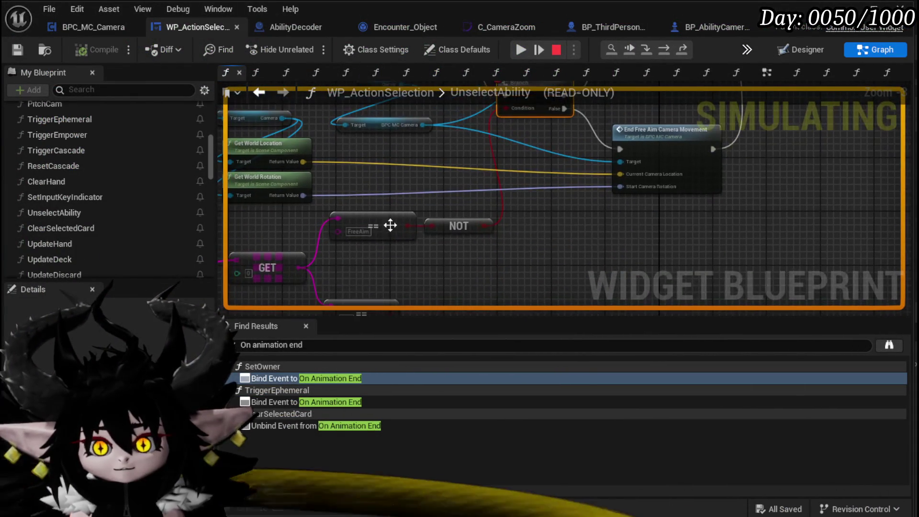
mouse_move(333, 217)
mouse_down()
mouse_move(471, 231)
mouse_move(545, 155)
mouse_up()
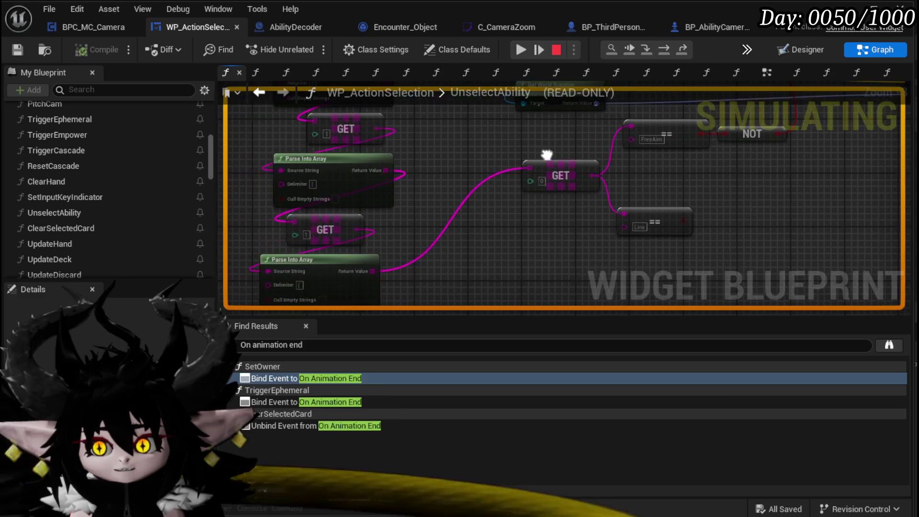
drag(418, 202, 452, 257)
drag(501, 222, 482, 219)
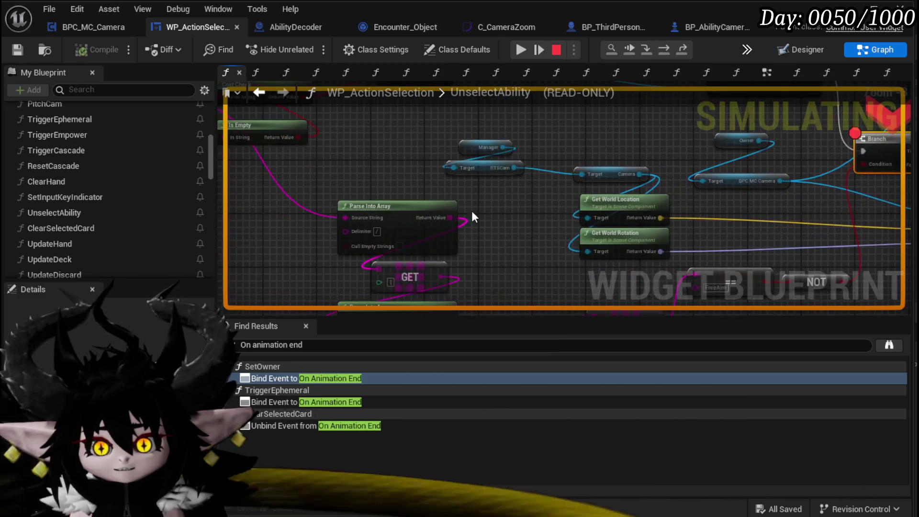
mouse_move(430, 205)
mouse_down()
mouse_move(554, 301)
mouse_move(465, 278)
mouse_up()
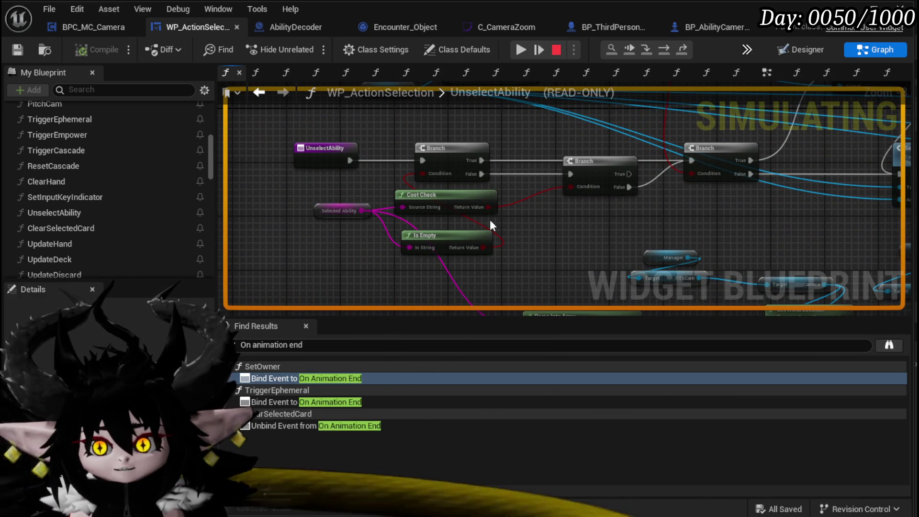
click(557, 51)
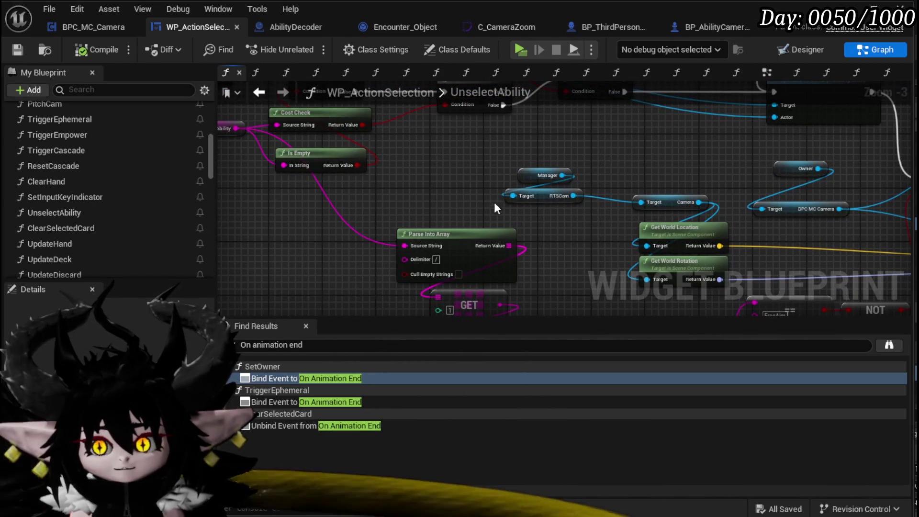
click(540, 200)
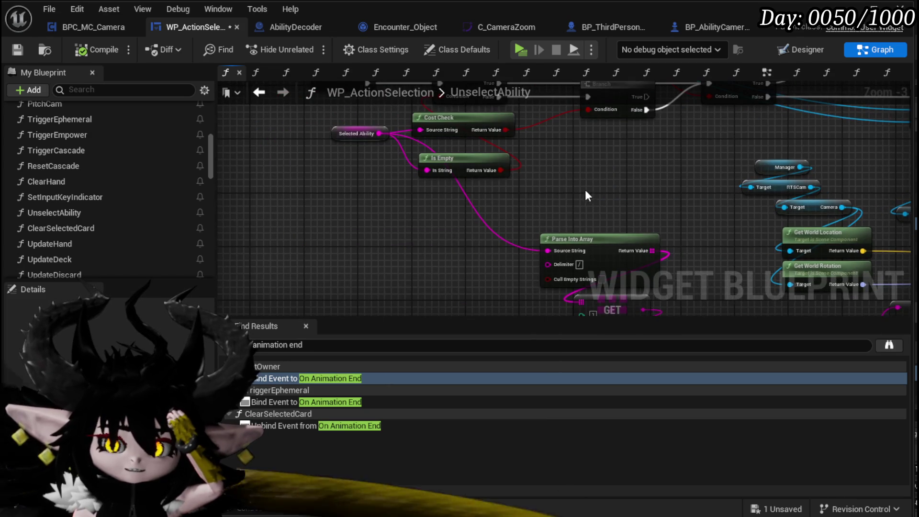
Open the SelectAbilityFromCard function graph
scroll(119, 151, up, 3)
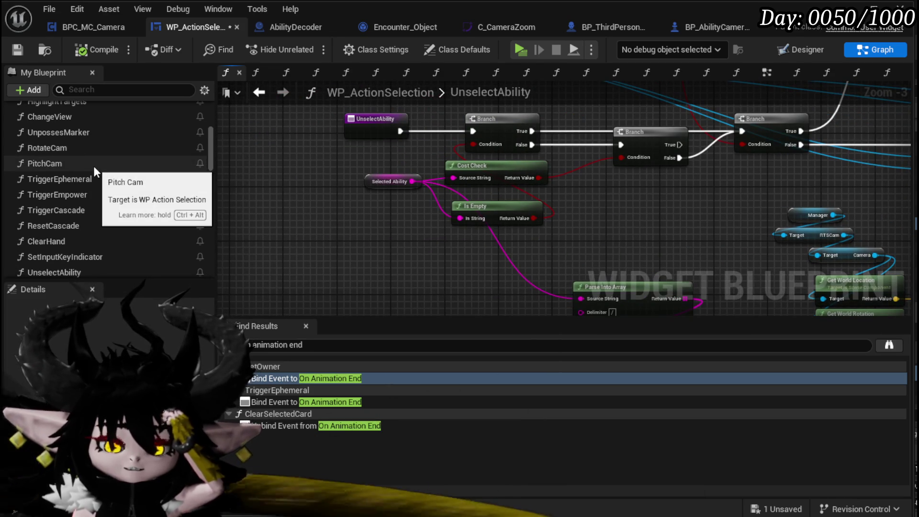
scroll(91, 161, up, 3)
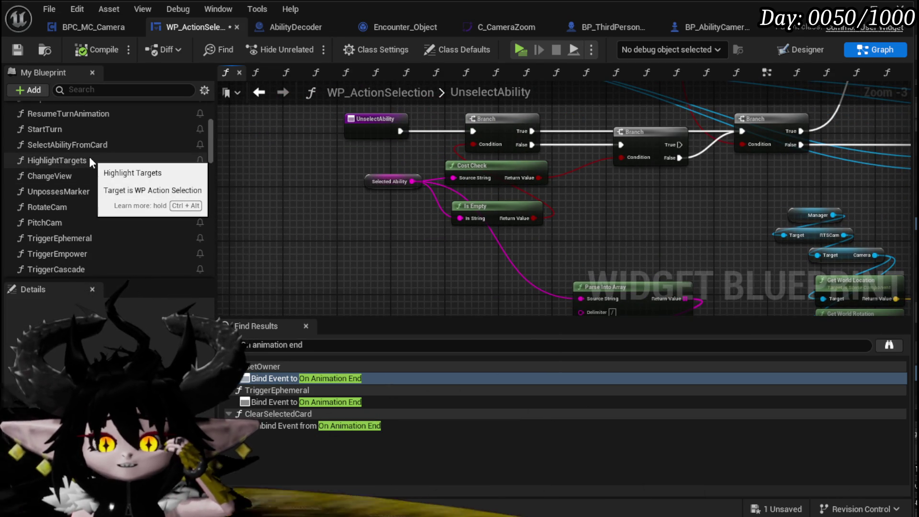
scroll(88, 156, up, 3)
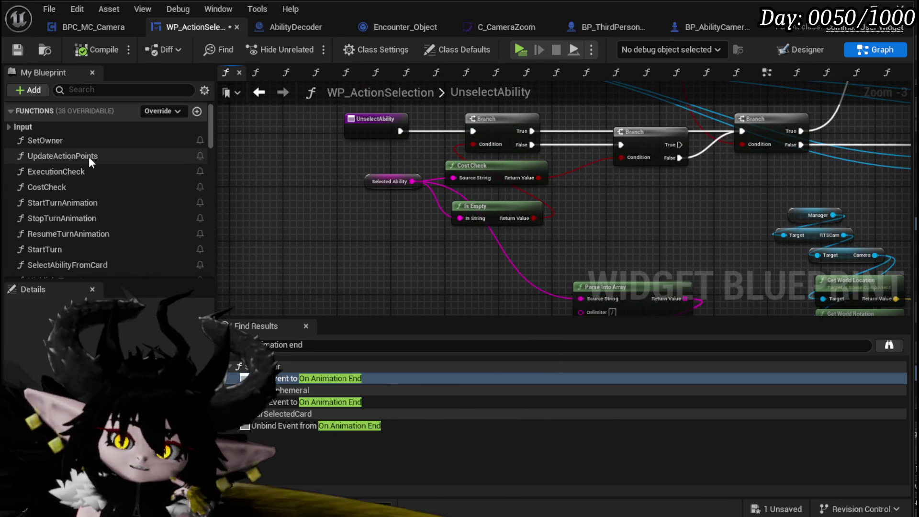
scroll(88, 172, down, 1)
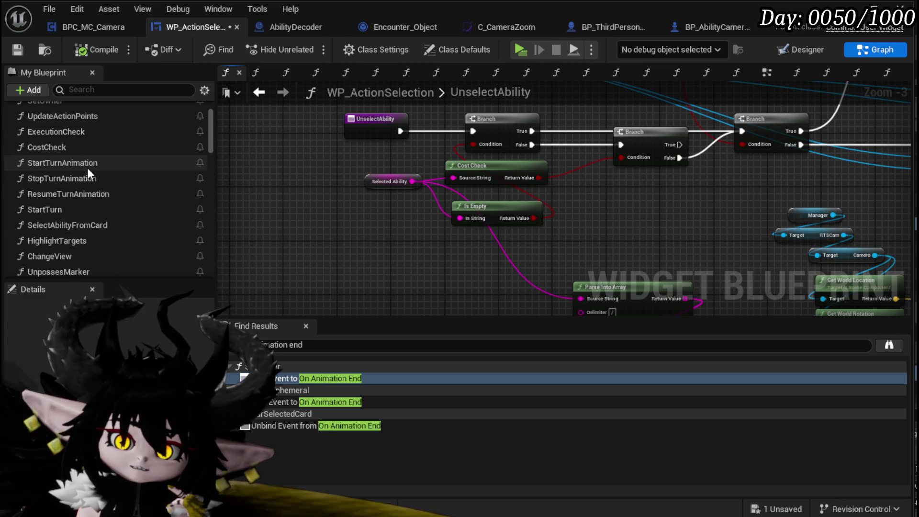
scroll(117, 181, down, 1)
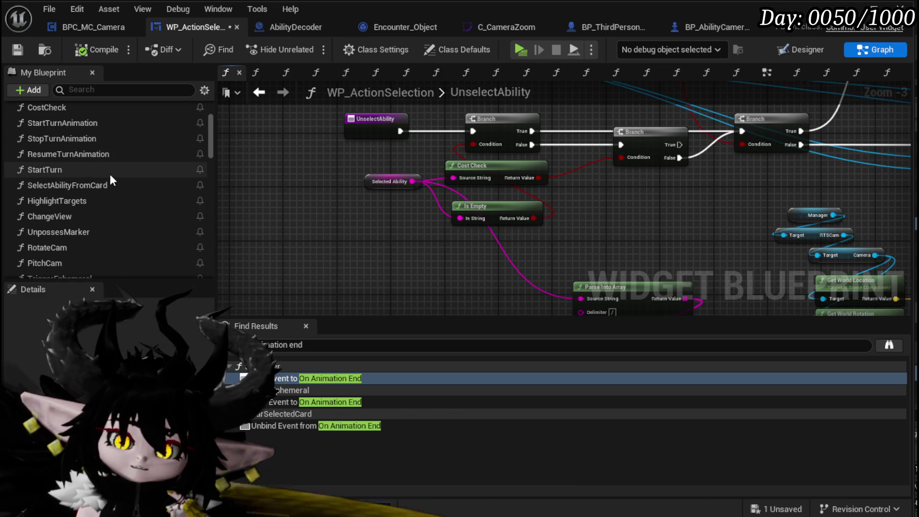
double_click(110, 185)
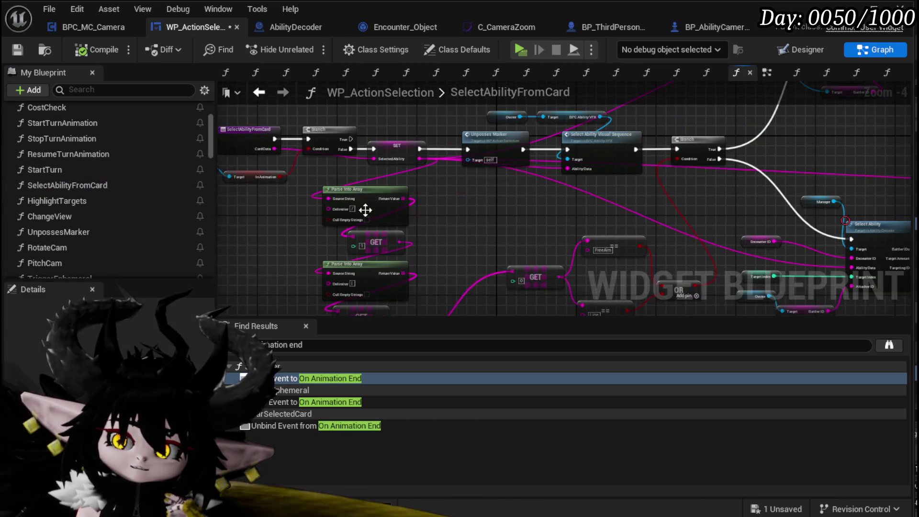
Promote the GET node's output to a new string variable named SelectedTargetingSystem
scroll(488, 196, up, 2)
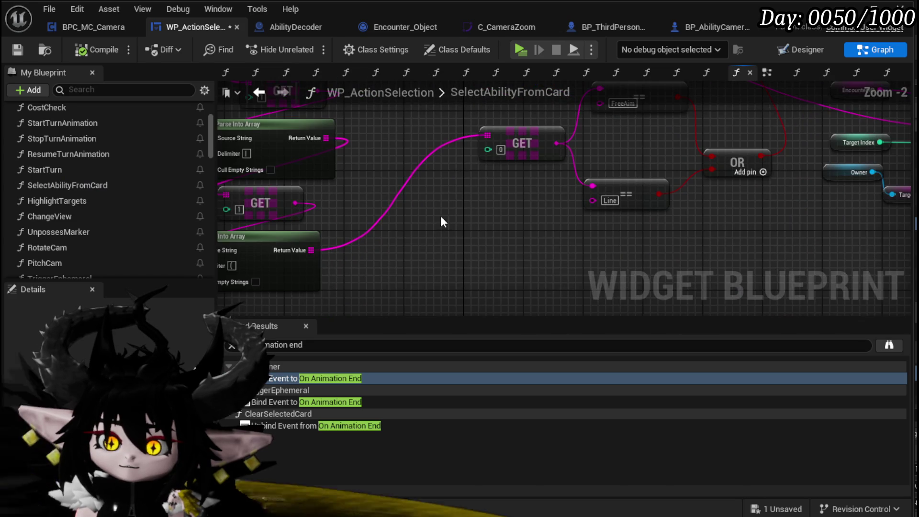
drag(440, 217, 287, 278)
drag(371, 194, 302, 192)
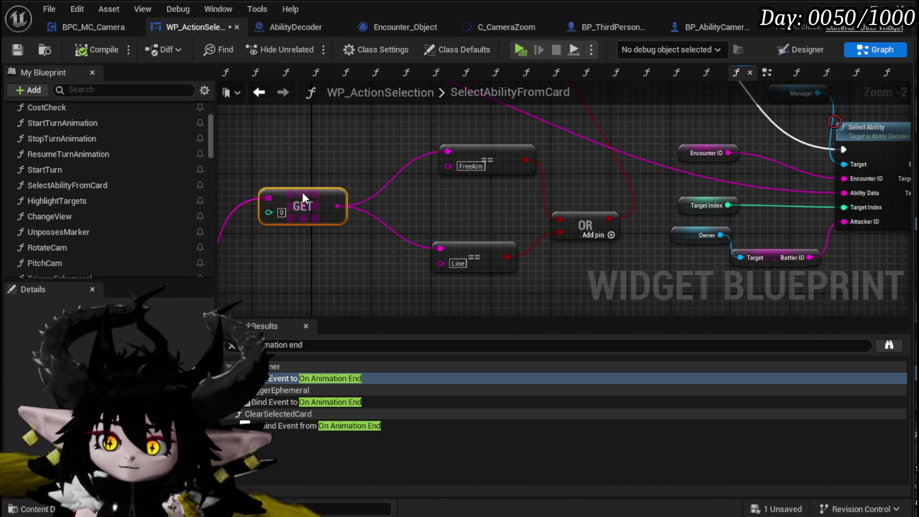
right_click(341, 206)
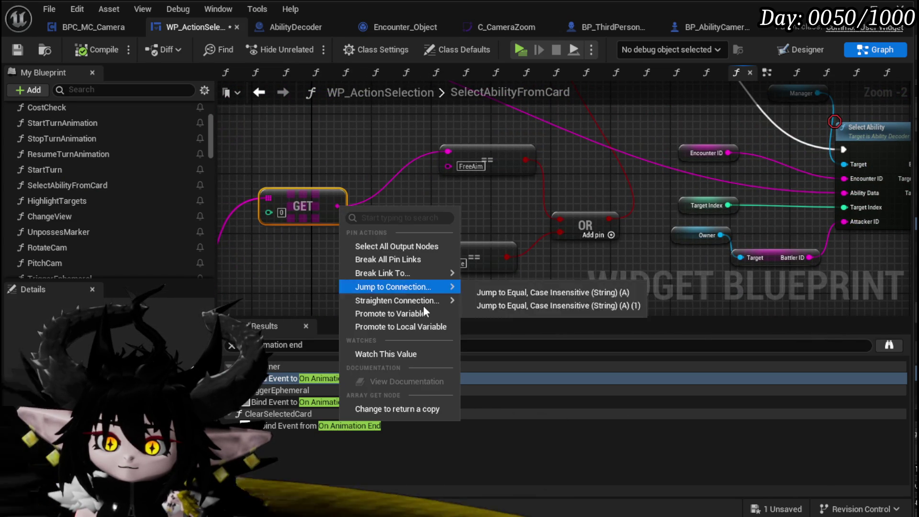
click(399, 313)
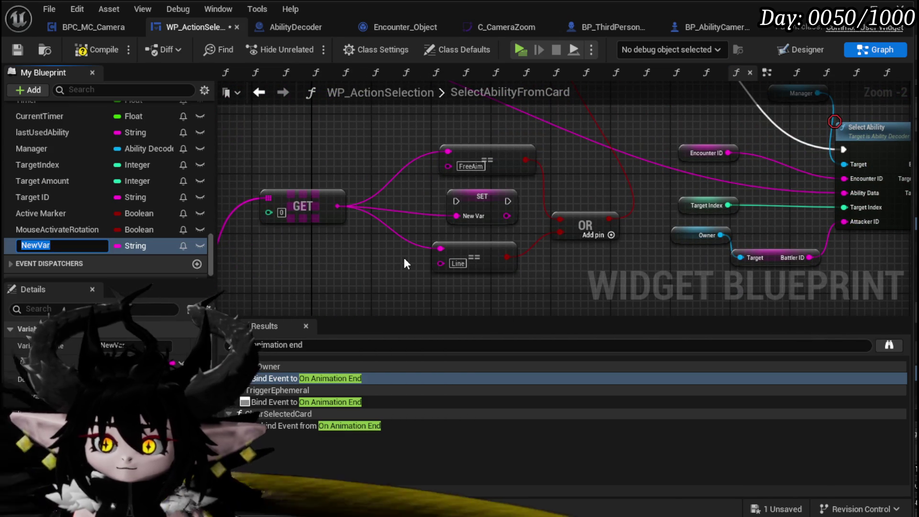
text(Selec)
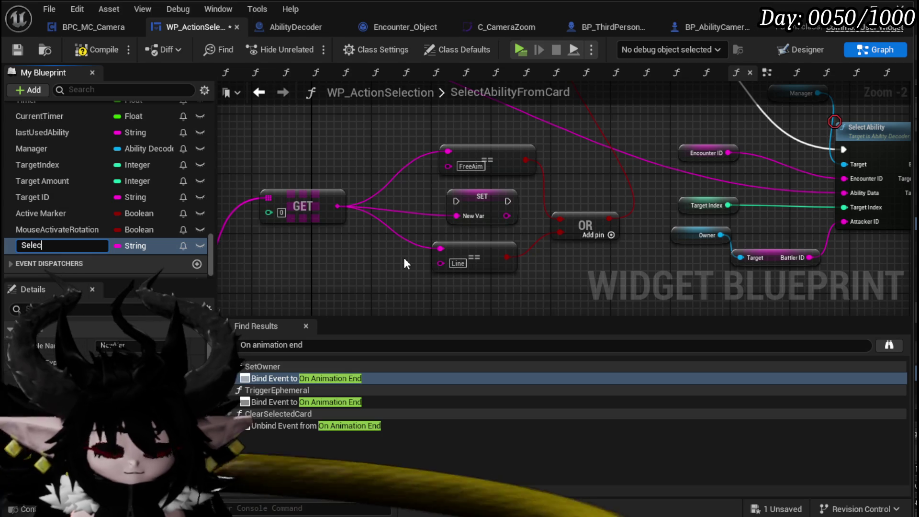
text(tedTargeti)
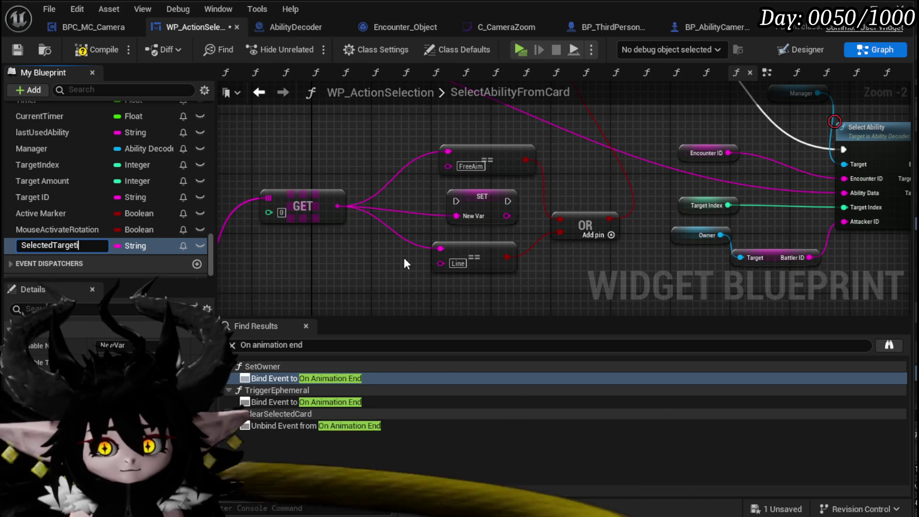
text(ngSystem)
key(Return)
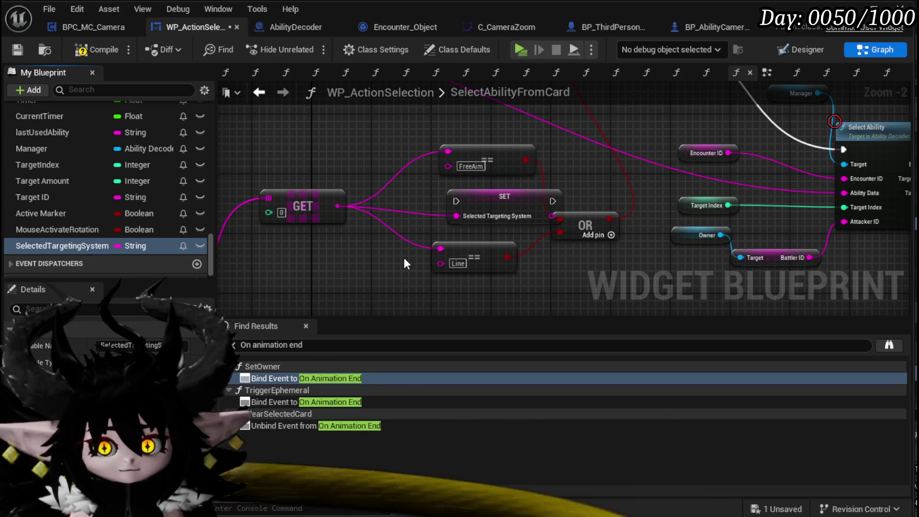
Shift the visual sequence nodes left so SET Selected Targeting System sits before the Branch
drag(520, 130, 466, 197)
mouse_move(552, 154)
mouse_down()
mouse_move(406, 238)
mouse_move(431, 244)
mouse_move(461, 125)
mouse_move(366, 222)
mouse_up()
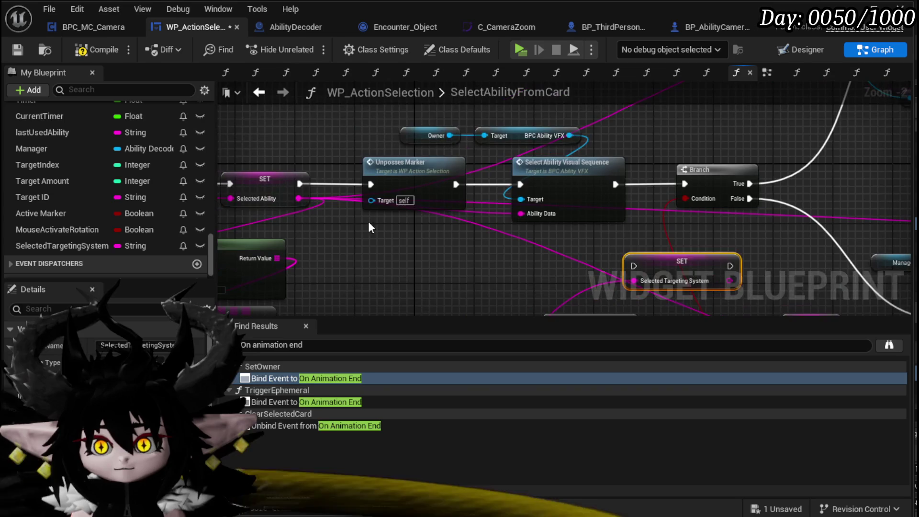
drag(541, 189, 503, 186)
drag(650, 148, 444, 141)
click(573, 173)
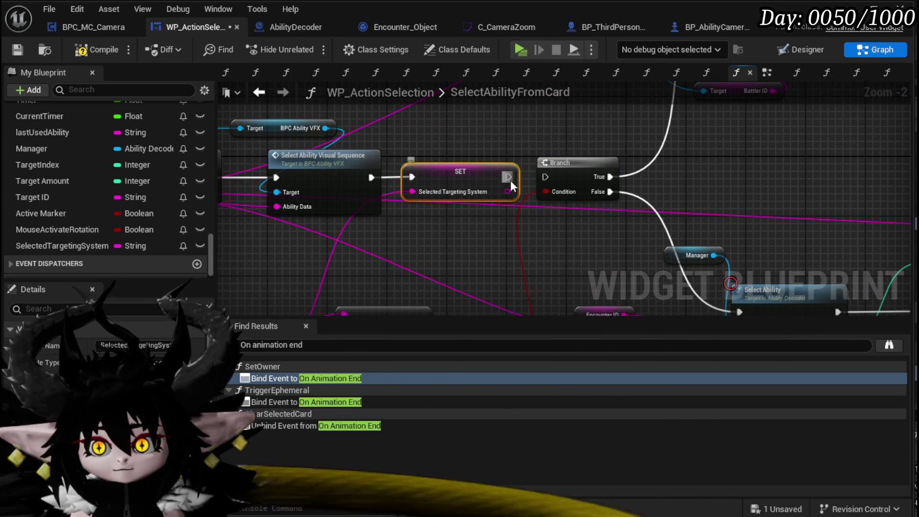
drag(549, 179, 645, 83)
scroll(645, 84, down, 2)
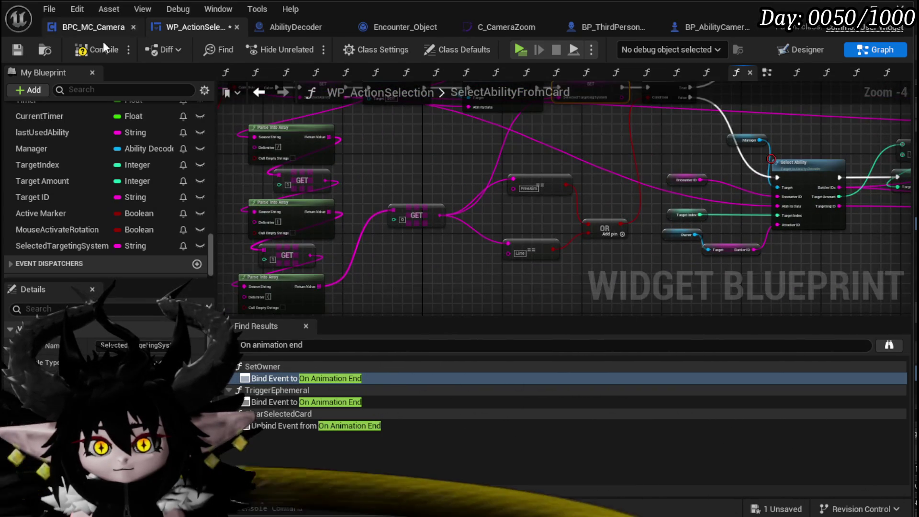
Save the widget blueprint and return to the UnselectAbility graph
click(20, 46)
click(91, 28)
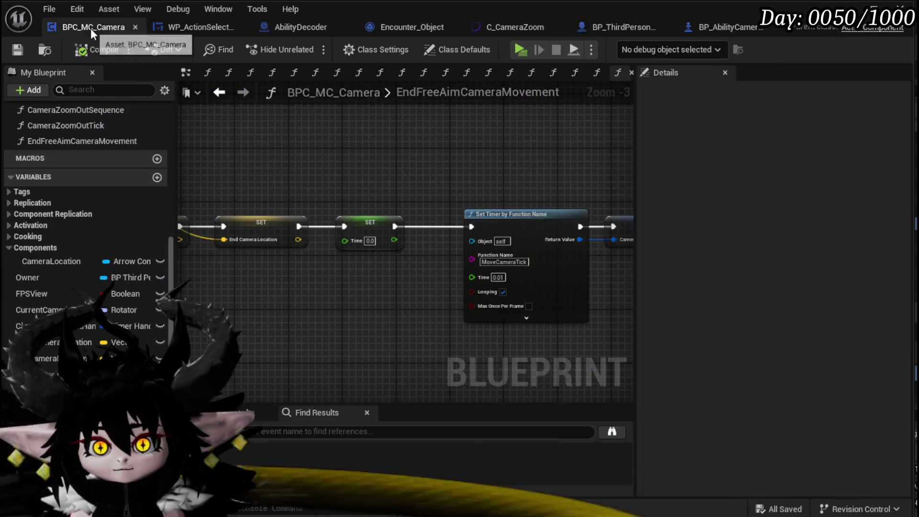
click(187, 26)
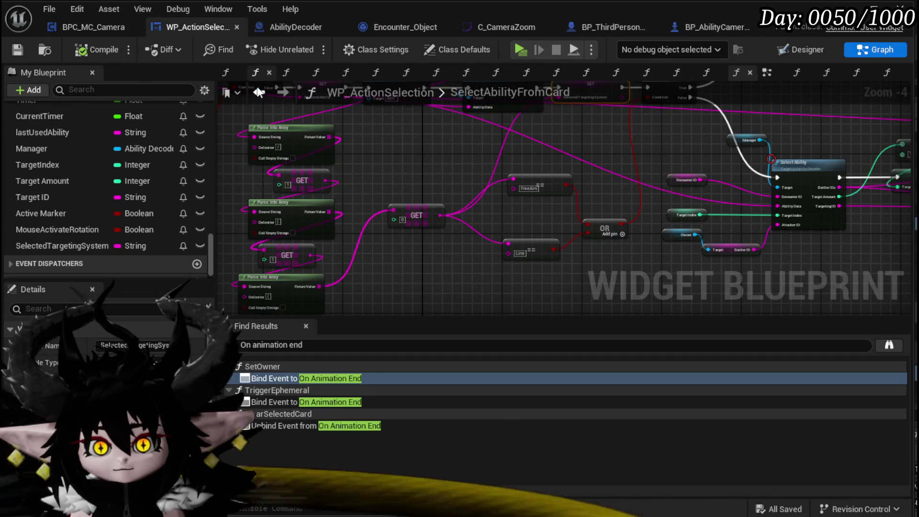
click(258, 92)
Add a Get SelectedTargetingSystem node, wire it into the comparison, and compile
scroll(624, 235, up, 1)
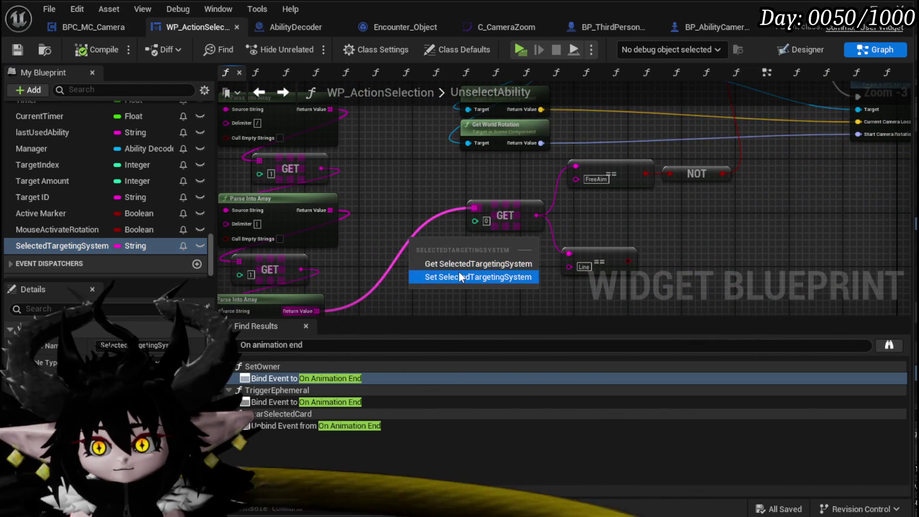
click(458, 277)
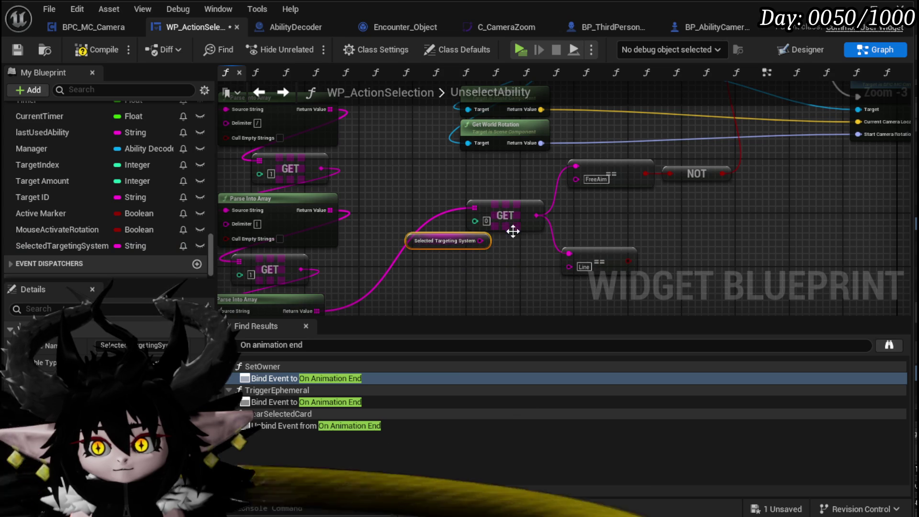
drag(486, 238, 578, 258)
click(72, 51)
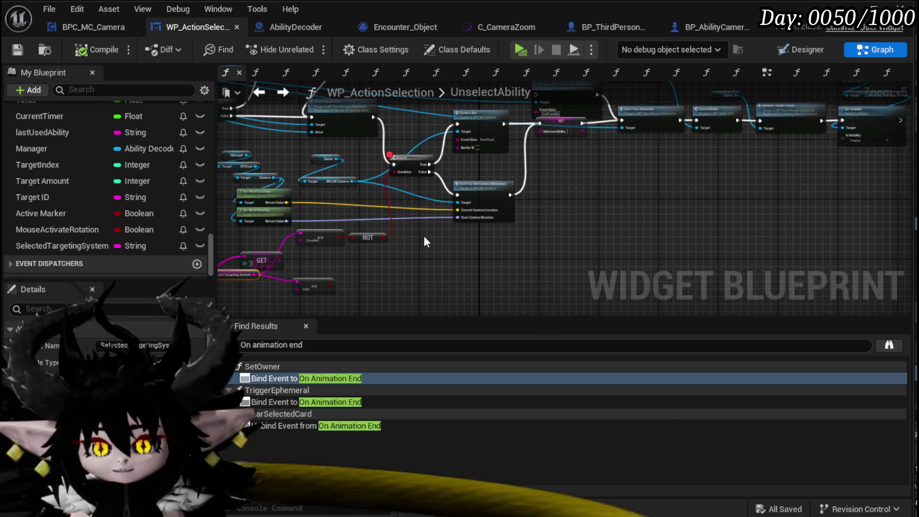
Tidy the GET and comparison nodes, review SelectAbilityFromCard, then minimize to the level editor
scroll(423, 235, up, 2)
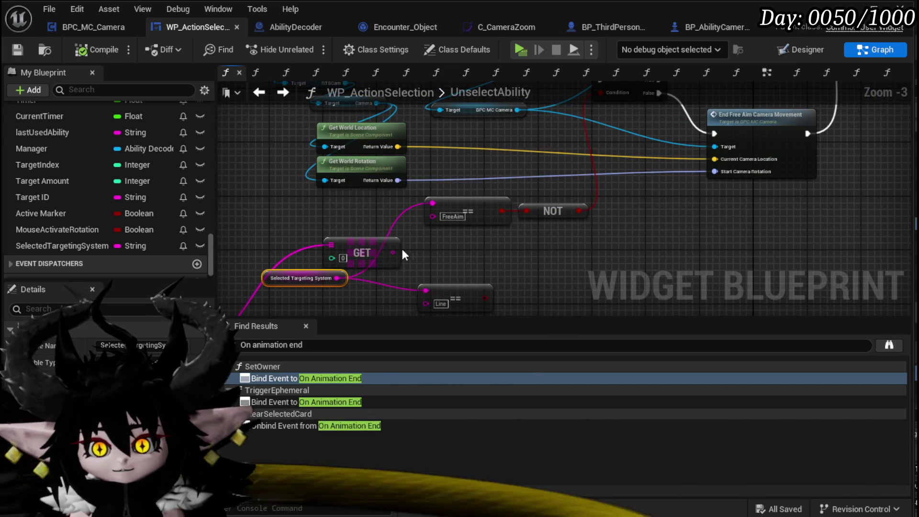
drag(405, 248, 270, 218)
drag(403, 239, 404, 301)
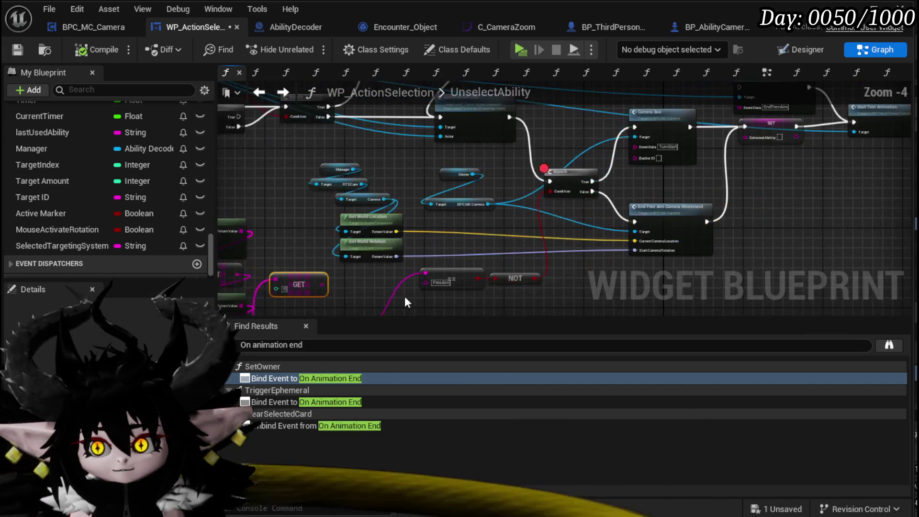
click(259, 93)
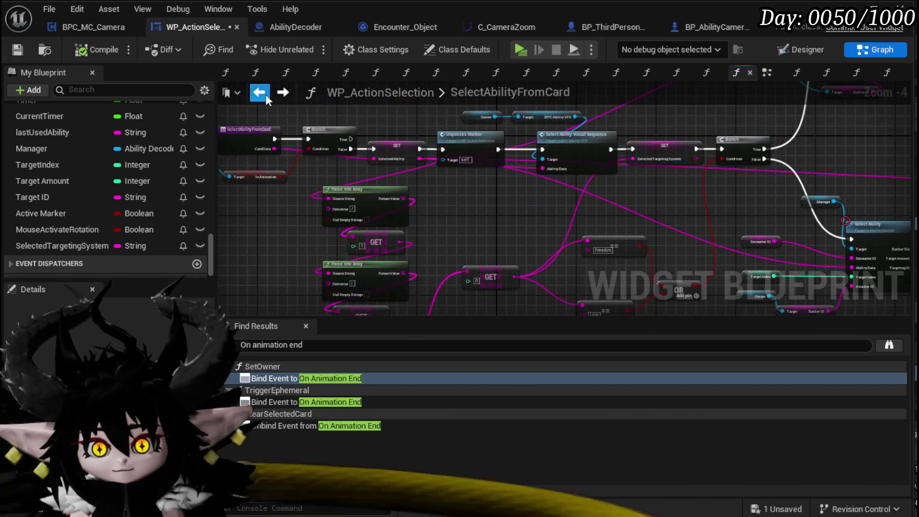
drag(544, 235, 511, 203)
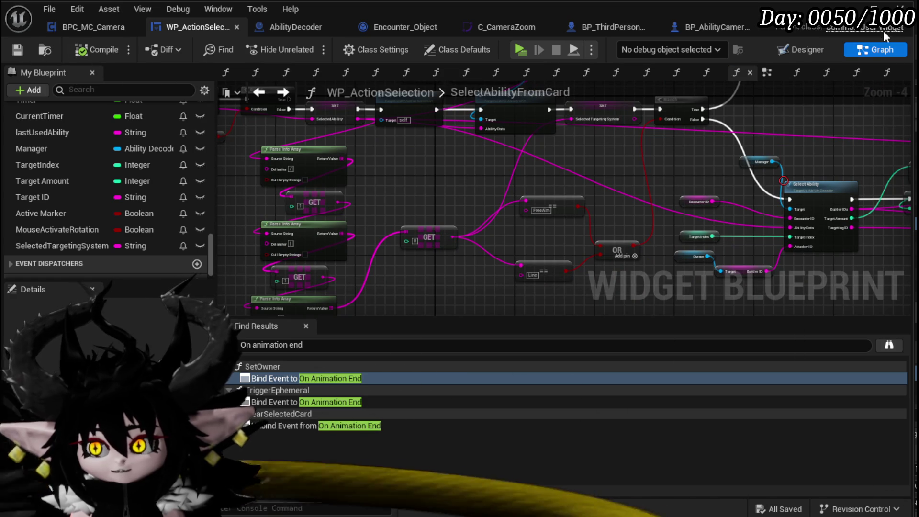
click(878, 15)
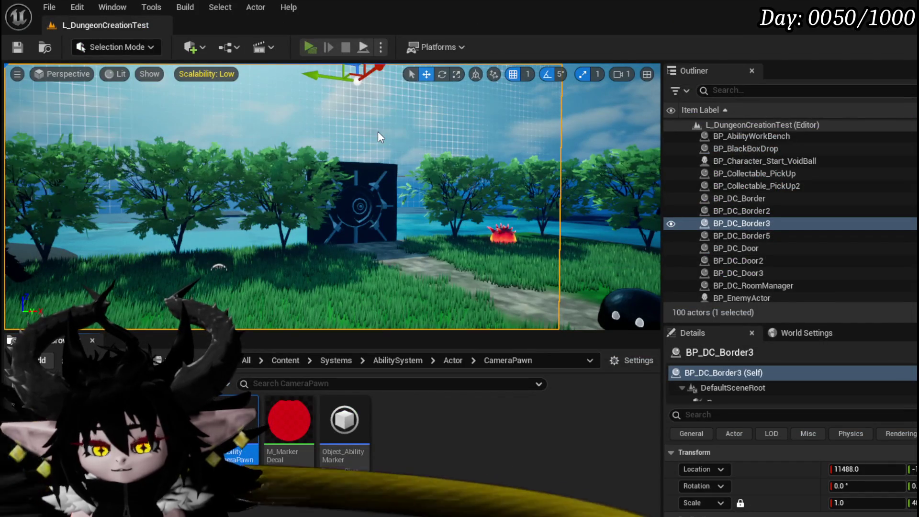
Play the level, approach the fire creature, cast a free-aim card, and resume past the breakpoint
key(alt+p)
key(w)
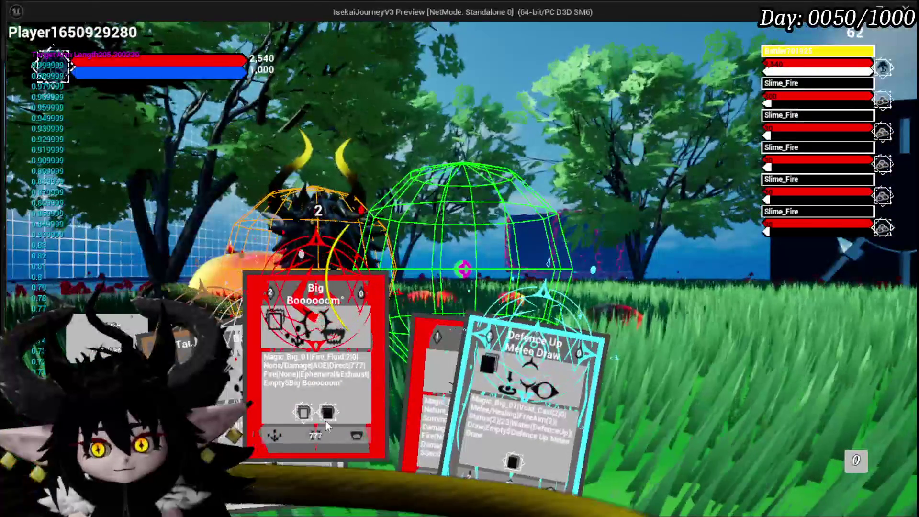
click(327, 426)
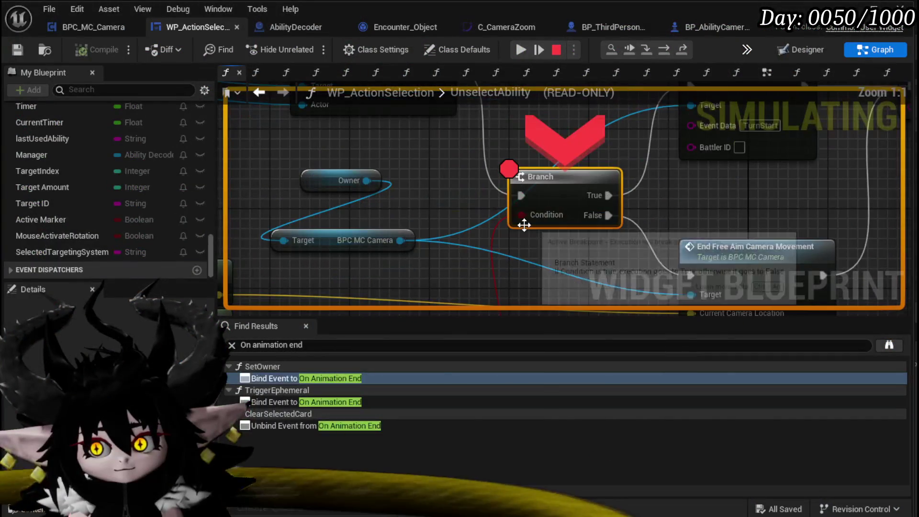
mouse_move(525, 215)
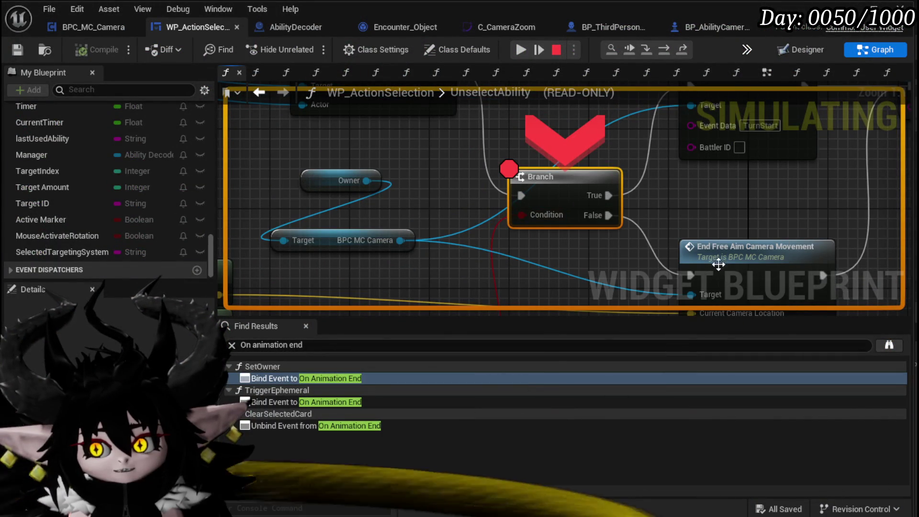
click(516, 50)
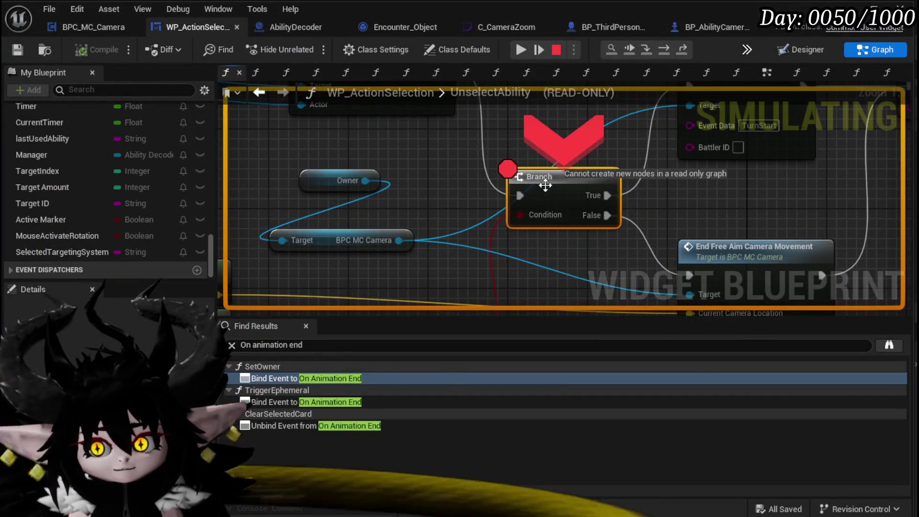
Disable the breakpoint on the UnselectAbility Branch node and resume the game
right_click(537, 187)
click(583, 267)
right_click(549, 188)
click(520, 50)
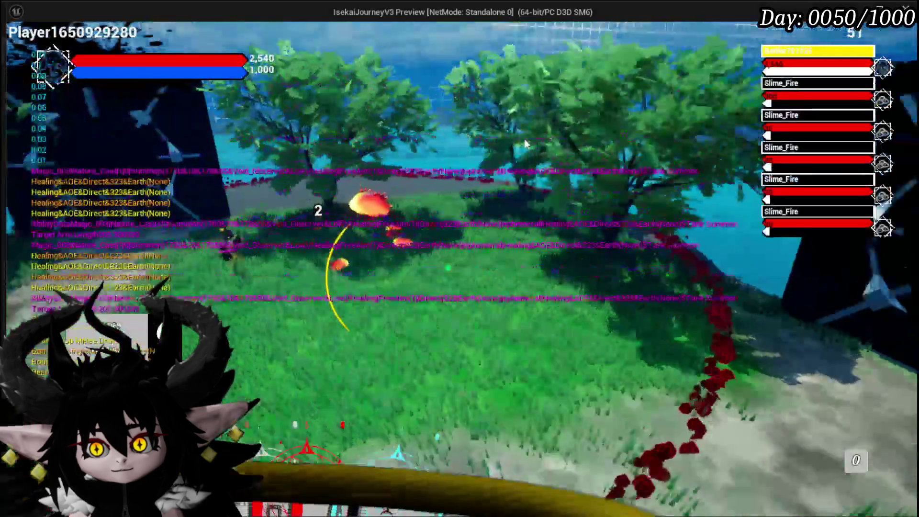
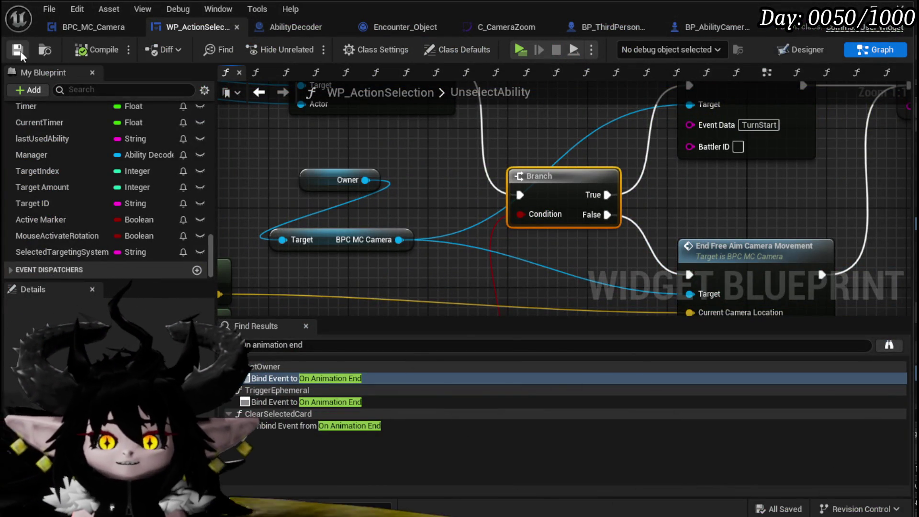
Review the UnselectAbility graph, then launch the game as a Standalone Game preview
scroll(407, 145, down, 3)
mouse_move(412, 145)
mouse_down()
mouse_move(503, 115)
mouse_move(553, 208)
mouse_move(508, 125)
mouse_move(609, 180)
mouse_move(652, 179)
mouse_move(501, 165)
mouse_move(448, 191)
mouse_move(544, 123)
mouse_up()
scroll(501, 165, down, 1)
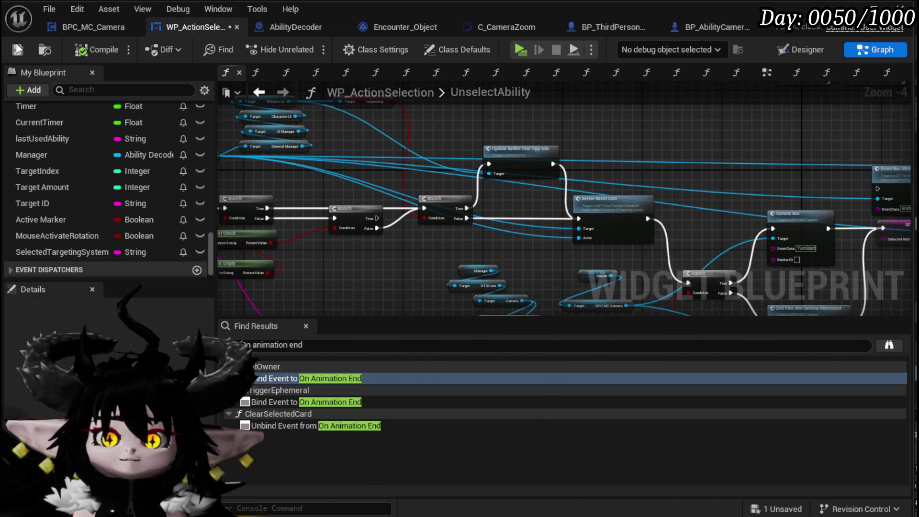
drag(356, 190, 386, 140)
mouse_move(361, 188)
mouse_down()
mouse_move(404, 191)
mouse_move(444, 222)
mouse_move(406, 218)
mouse_up()
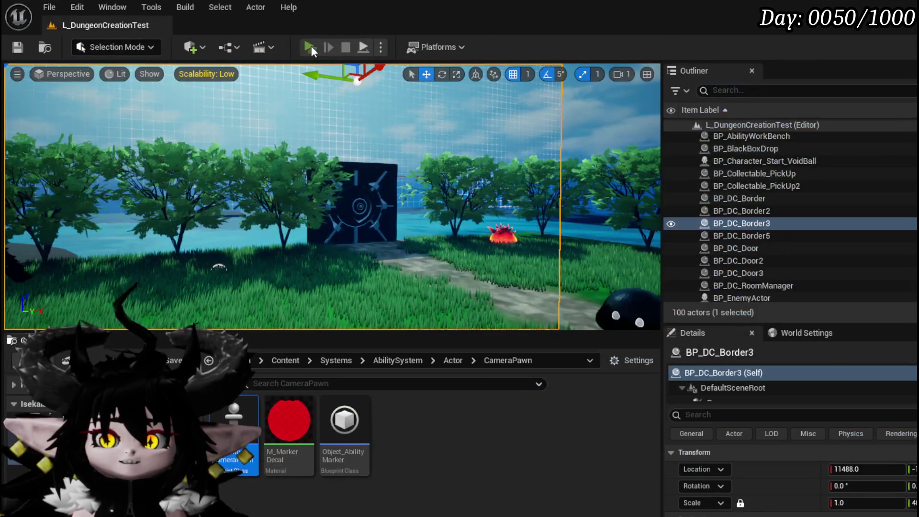
click(310, 47)
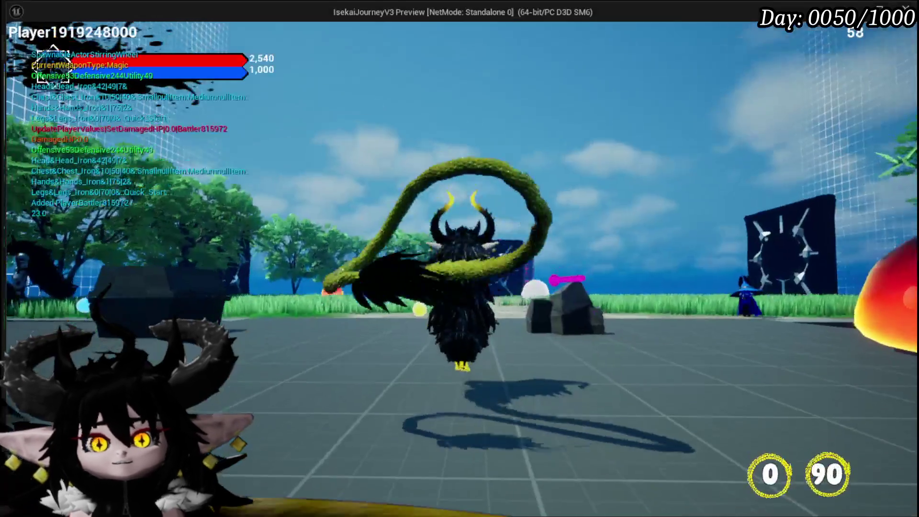
Walk the character into the fire slime and accept the battle prompt
key(w)
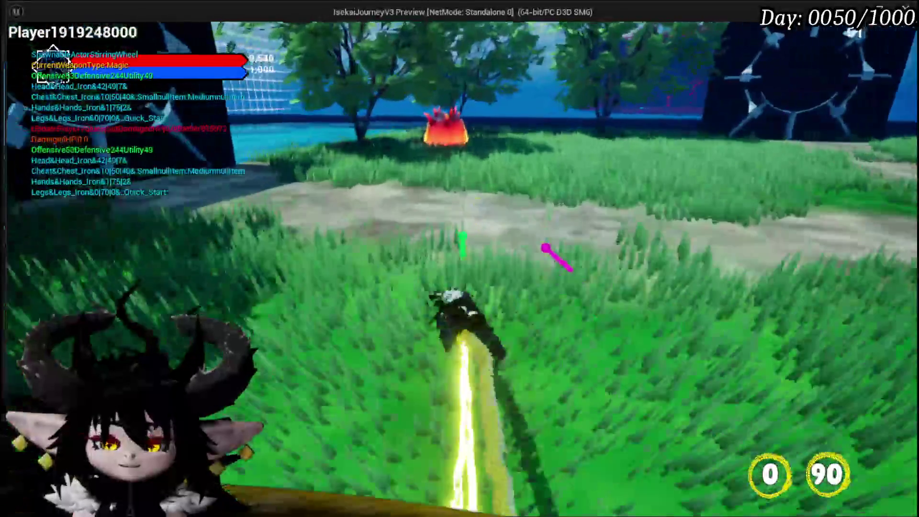
key(w)
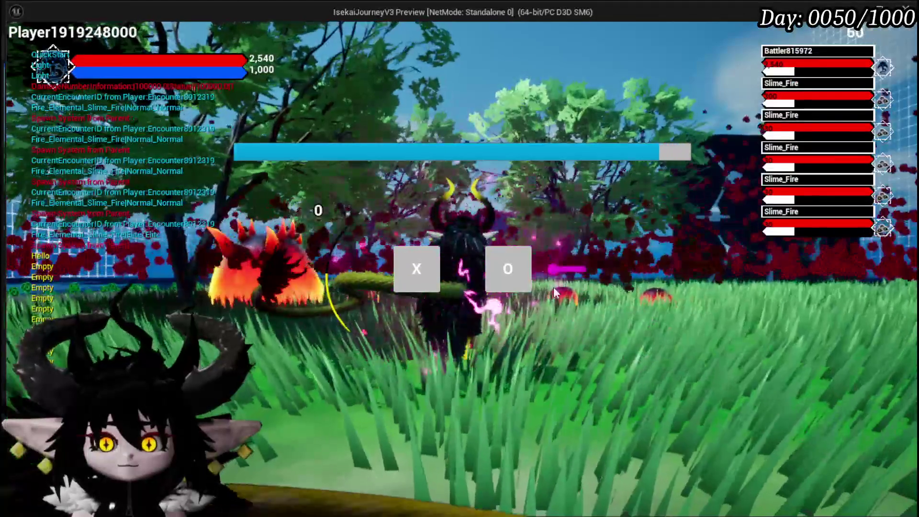
click(439, 271)
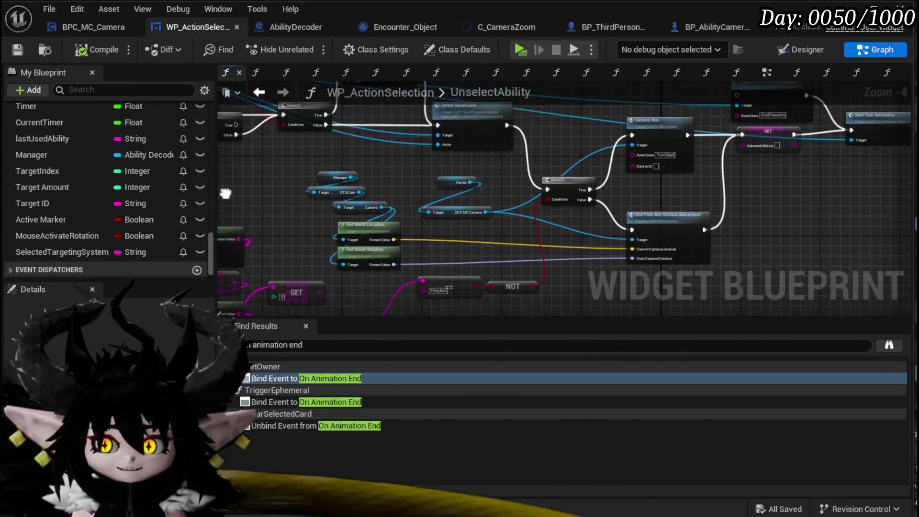
Delete the unused 'Line ==' comparison node and return to the UnselectAbility entry
drag(546, 280, 540, 188)
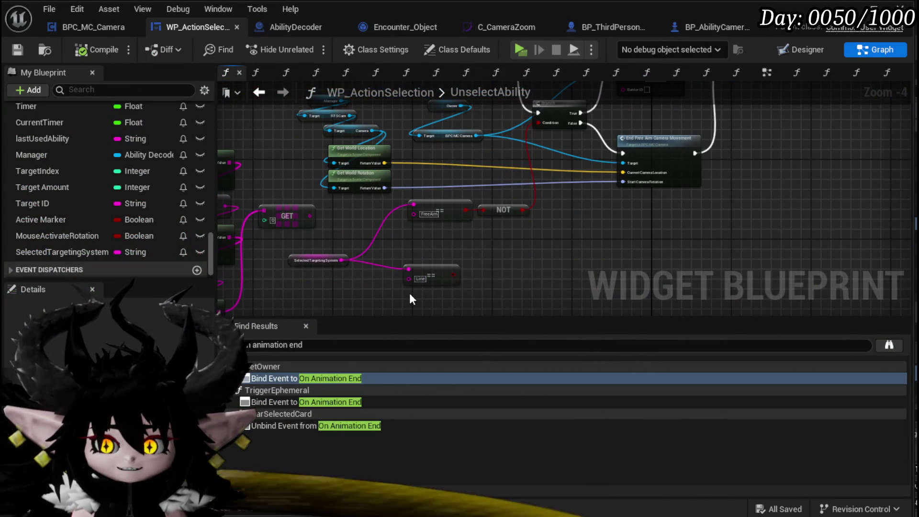
key(Delete)
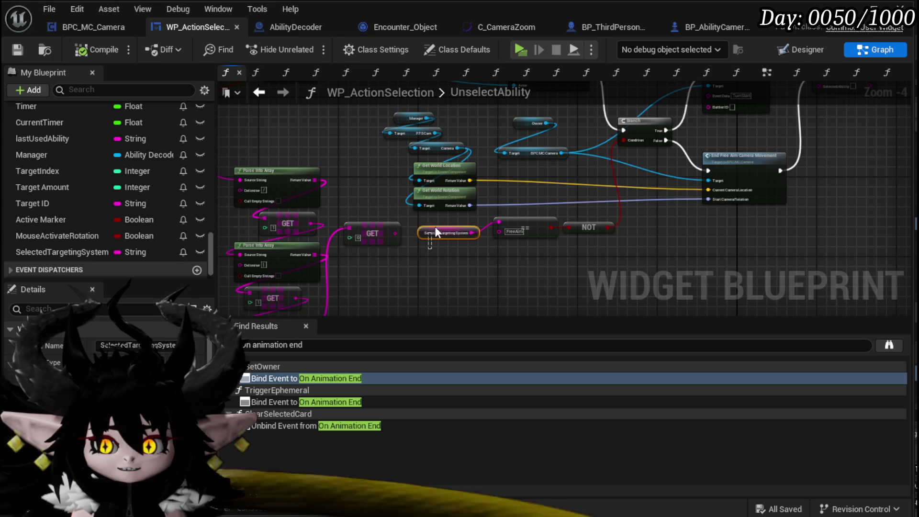
mouse_move(338, 194)
mouse_down()
mouse_move(455, 269)
mouse_move(505, 268)
mouse_up()
scroll(455, 268, up, 1)
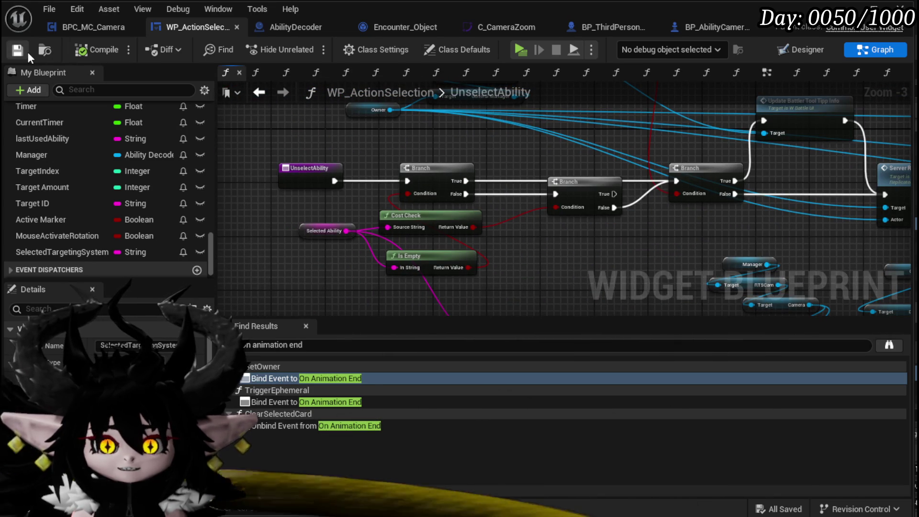
scroll(121, 134, up, 5)
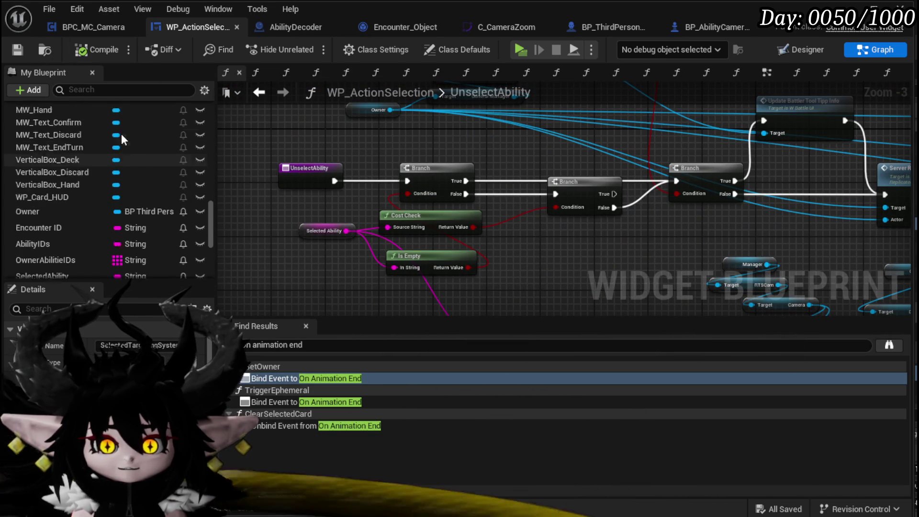
In the EventGraph, add SET SelectedTargetingSystem before Camera Zoom Out, then compile and save
click(767, 75)
scroll(392, 240, down, 4)
mouse_move(479, 187)
mouse_down()
mouse_move(383, 287)
mouse_move(662, 287)
mouse_move(609, 266)
mouse_up()
scroll(609, 266, up, 4)
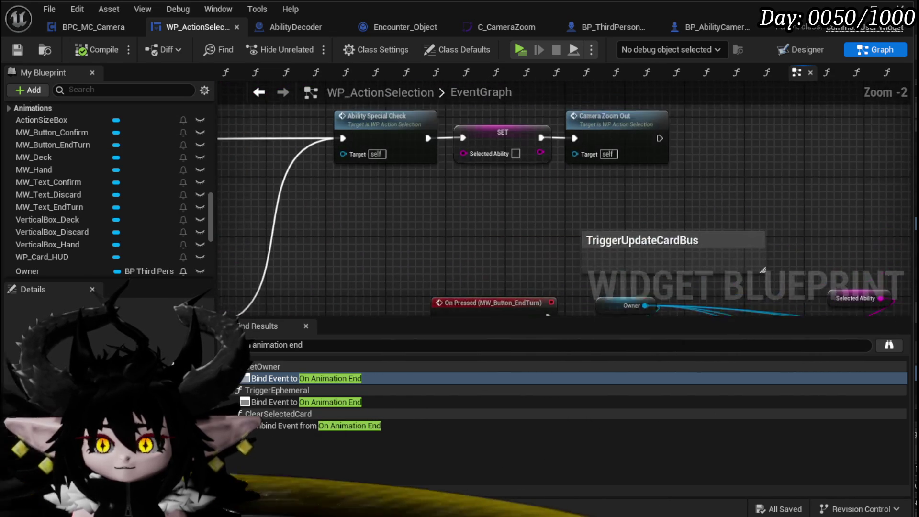
drag(391, 131, 395, 200)
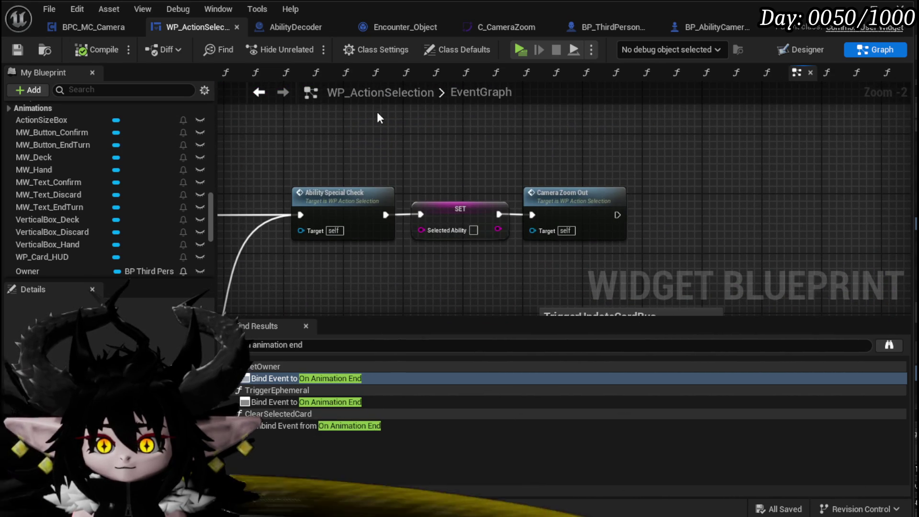
scroll(119, 229, down, 10)
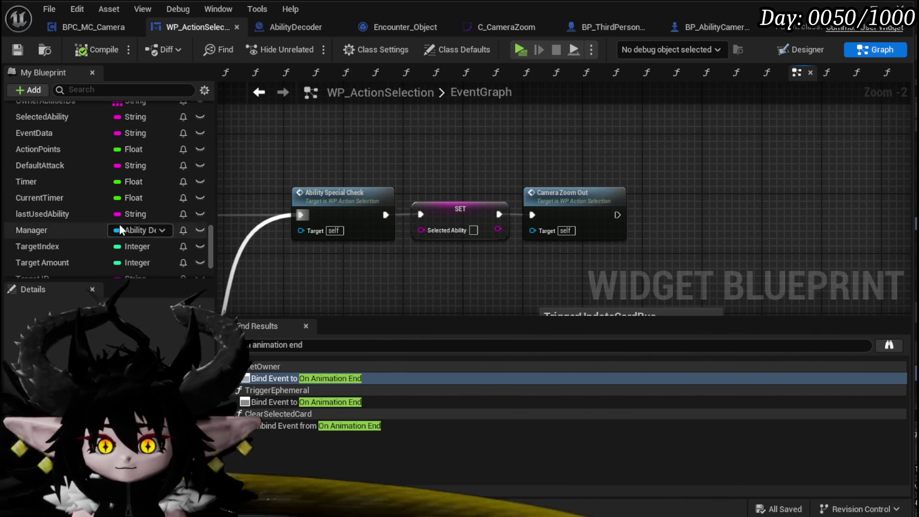
drag(87, 250, 360, 126)
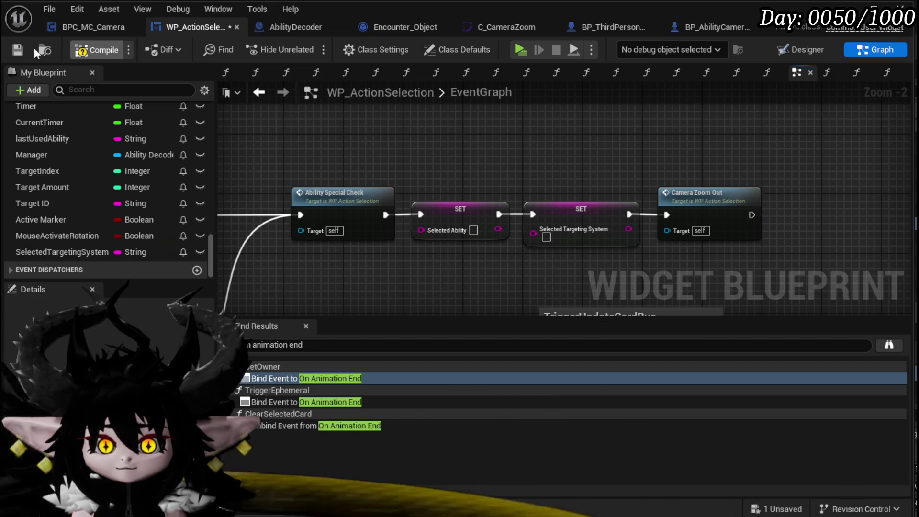
click(18, 47)
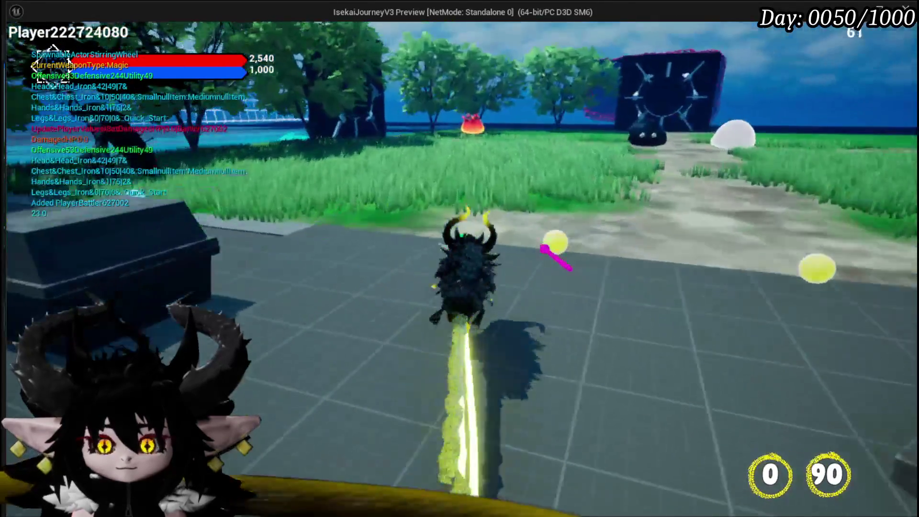
Run into the red monster, start the fight, and fire Melee AOE at the target area
key(w)
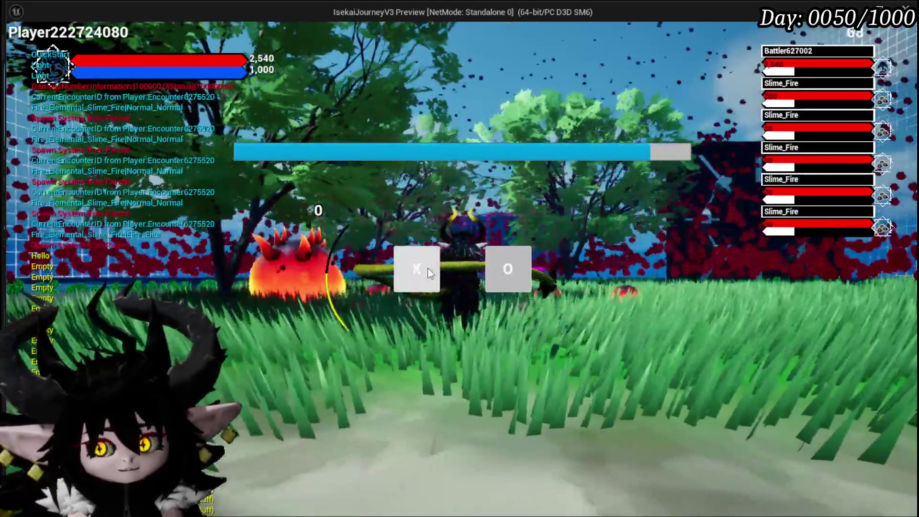
click(429, 272)
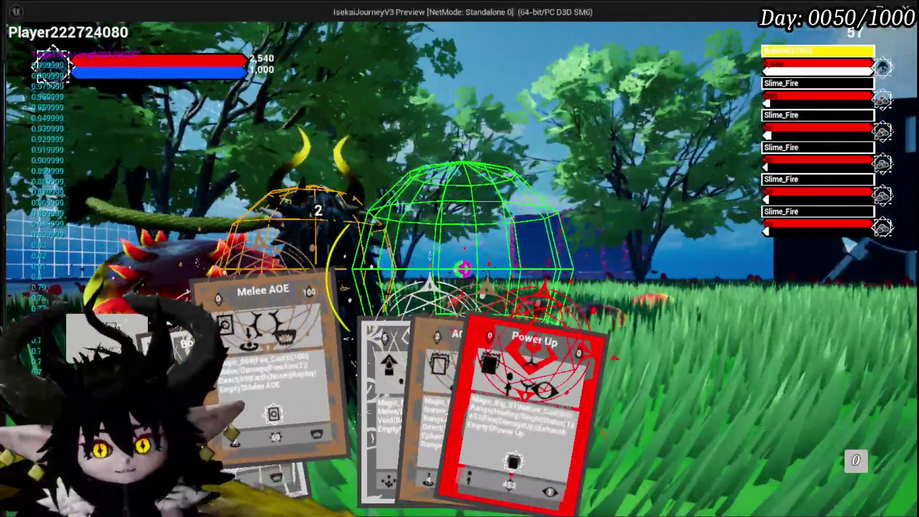
click(329, 402)
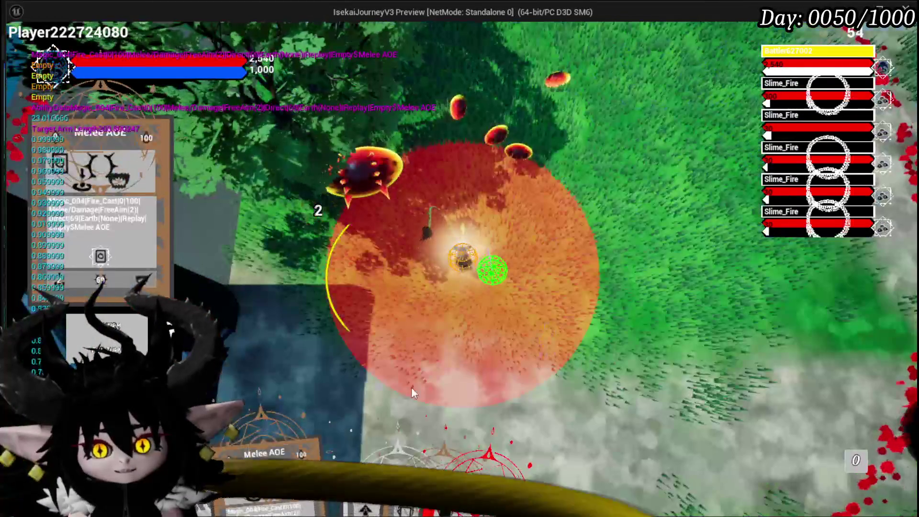
click(511, 387)
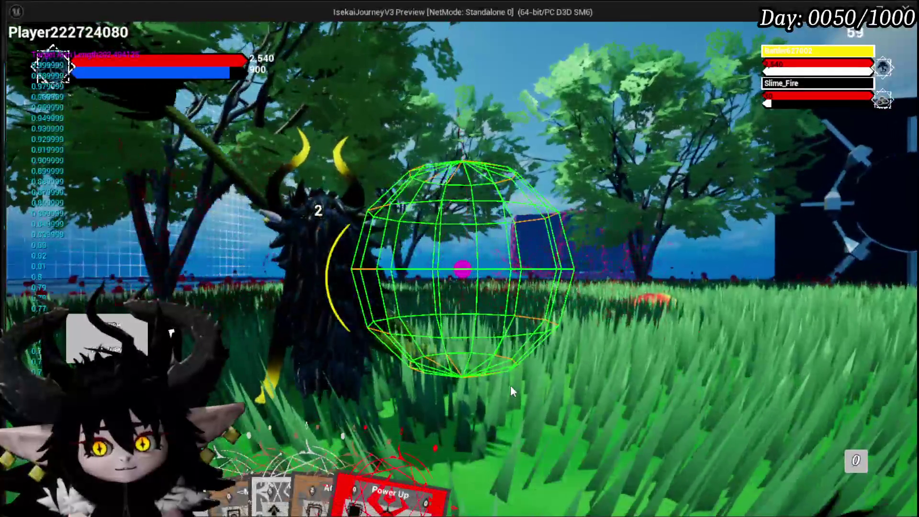
Cast AOE Damage Range and Support Summon, then open the inventory results screen
mouse_move(374, 449)
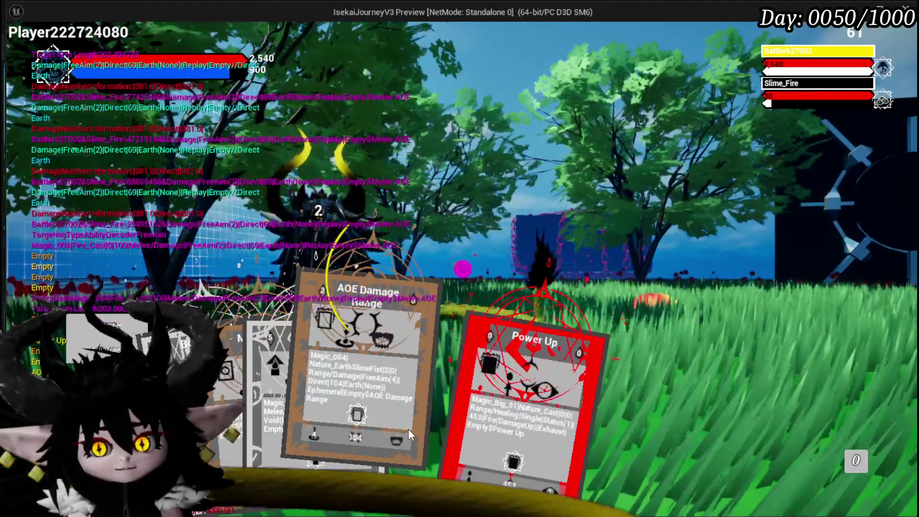
click(409, 428)
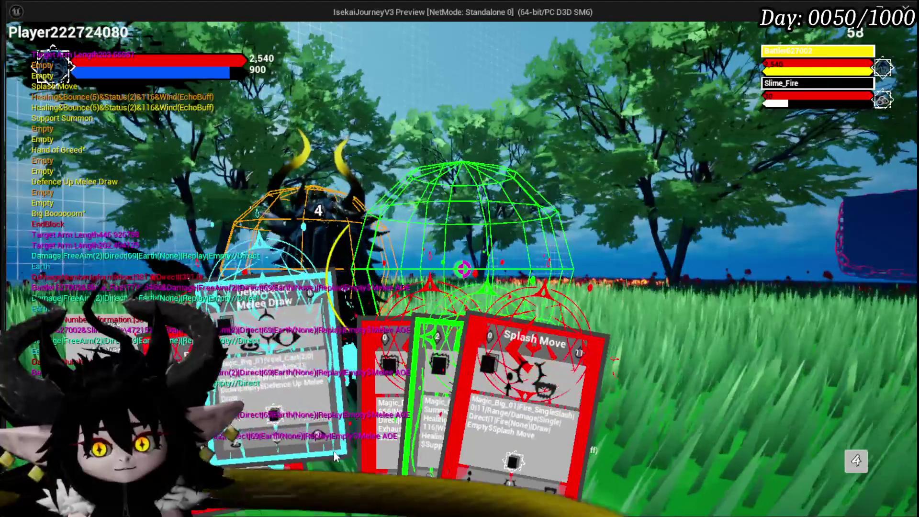
click(420, 453)
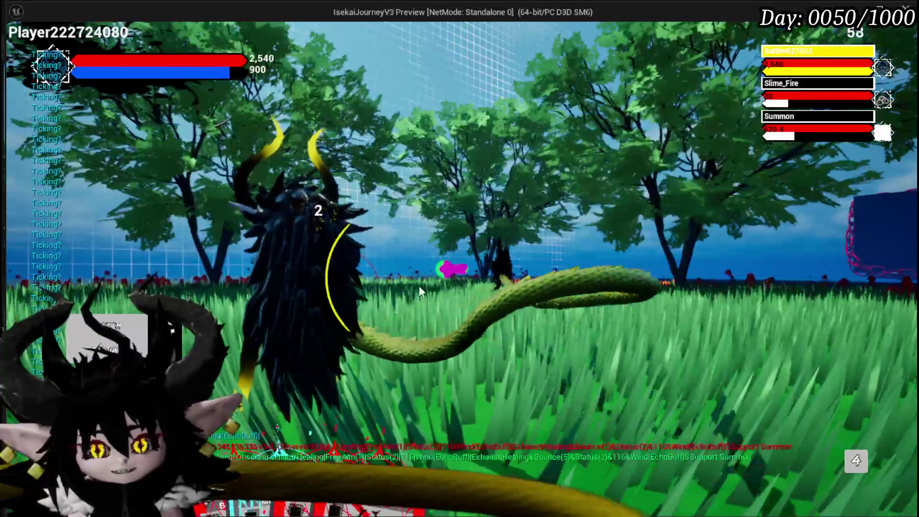
mouse_move(260, 399)
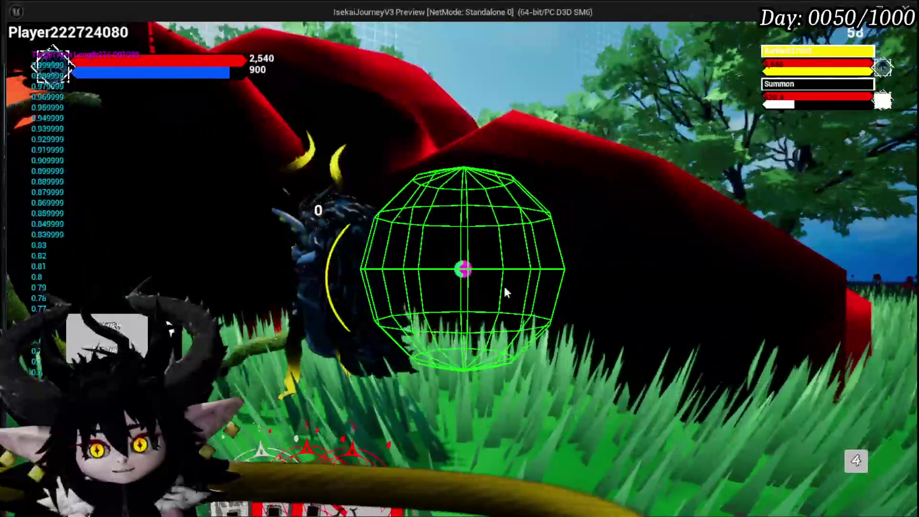
key(i)
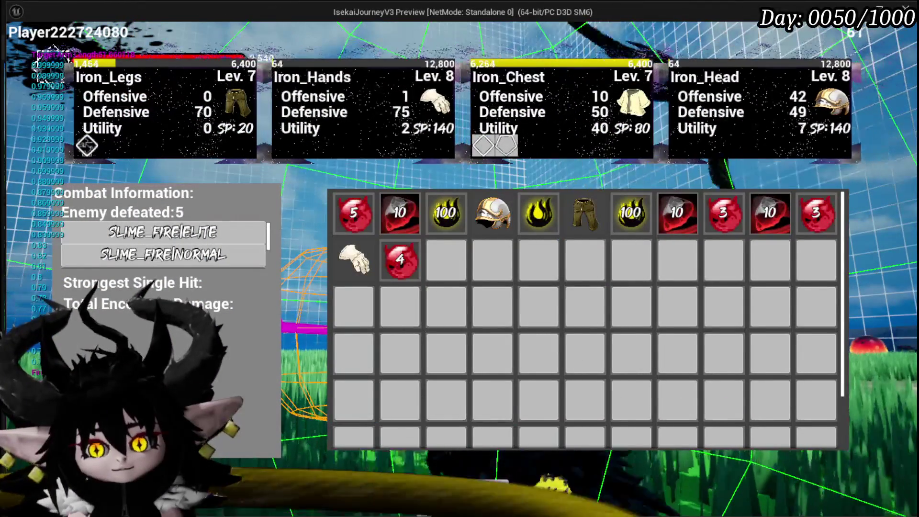
Stop the play session, save the level, and switch to the BPC_MC_Camera blueprint
click(487, 507)
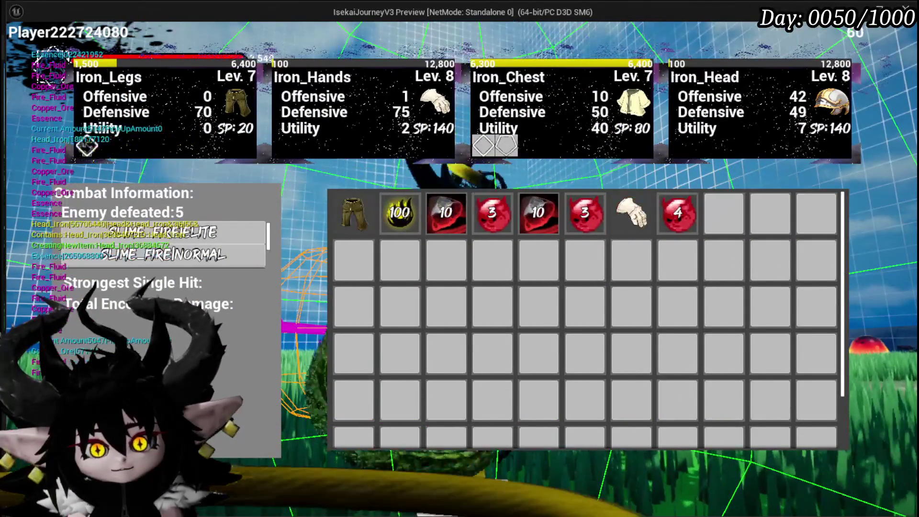
key(Escape)
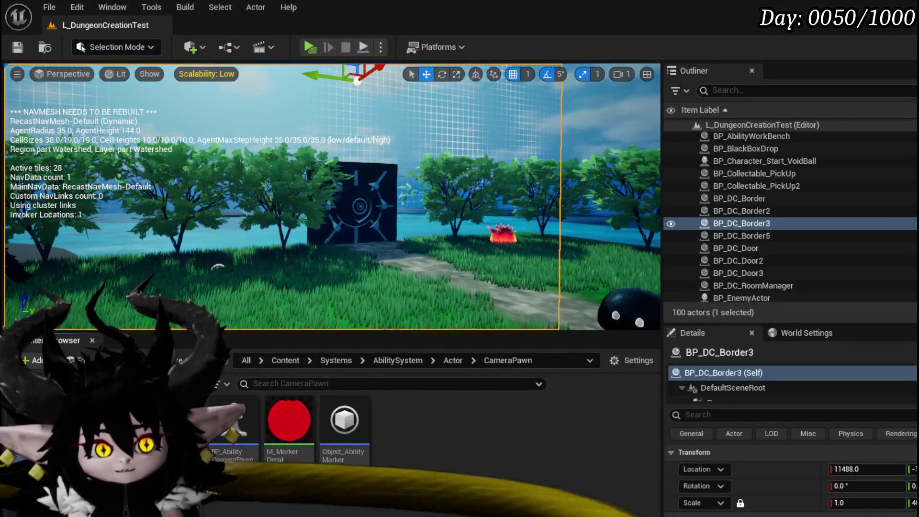
click(16, 47)
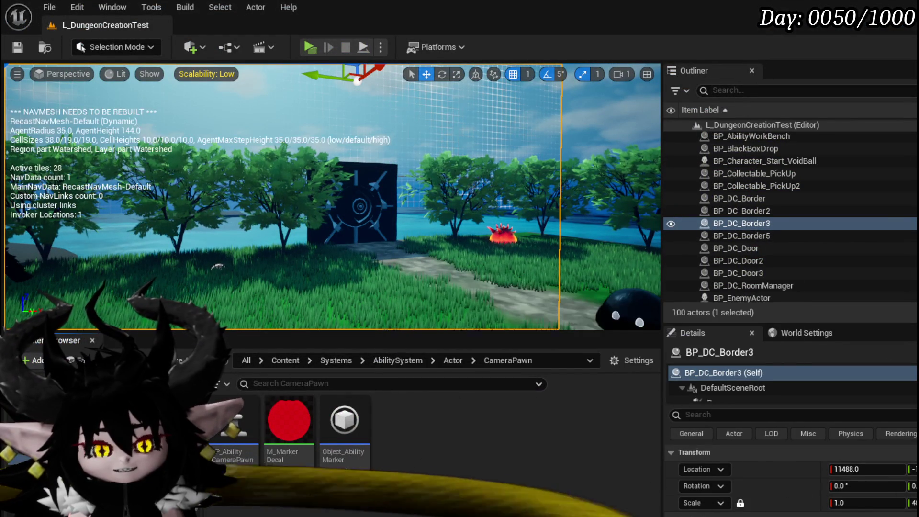
scroll(342, 158, down, 4)
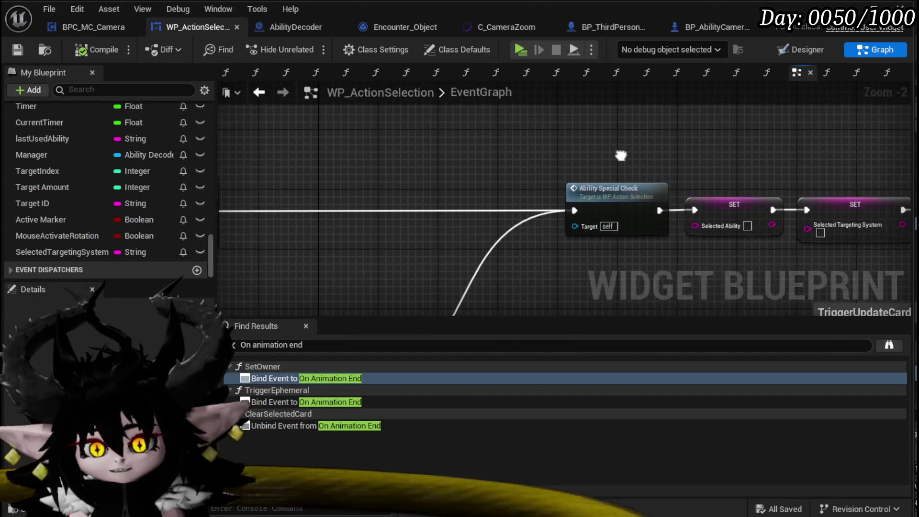
click(139, 28)
scroll(81, 137, up, 10)
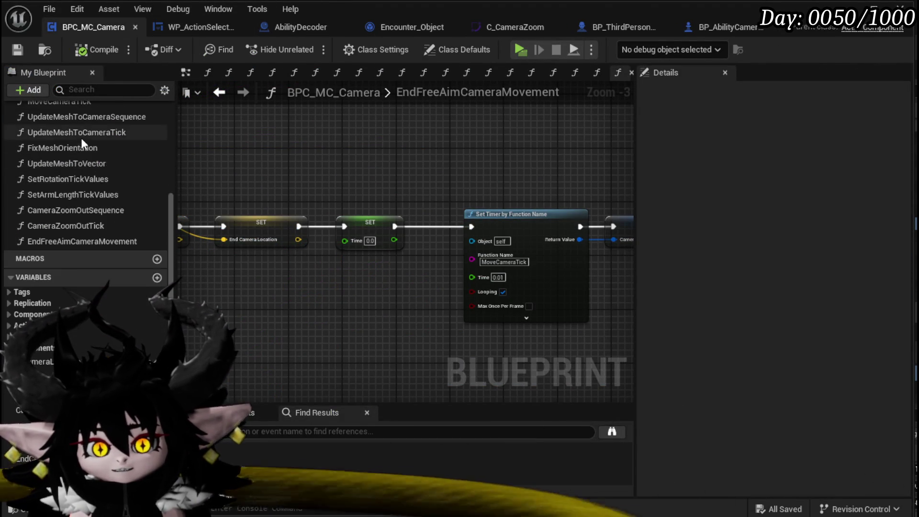
Open CameraBus and paste a copy of the SET Camera Rotated? node near the AOE branch
double_click(48, 192)
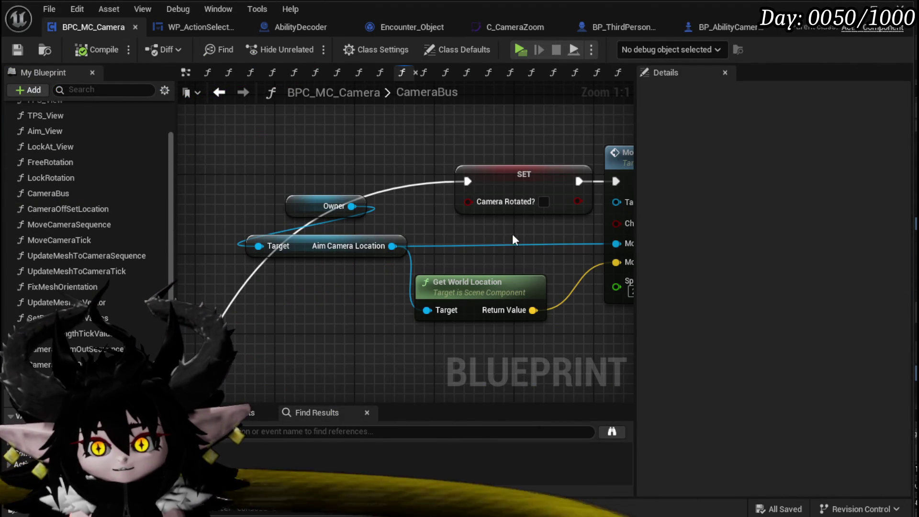
click(521, 174)
scroll(521, 175, down, 6)
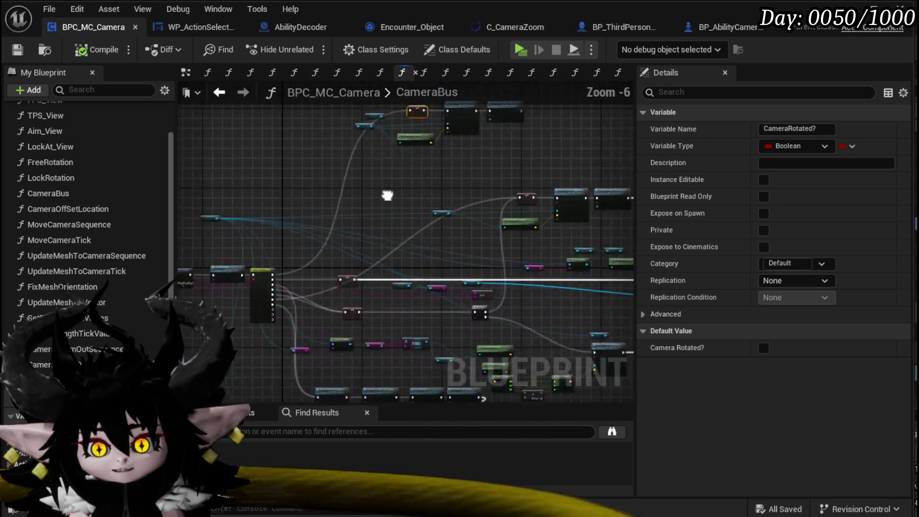
scroll(396, 220, up, 1)
drag(473, 218, 492, 163)
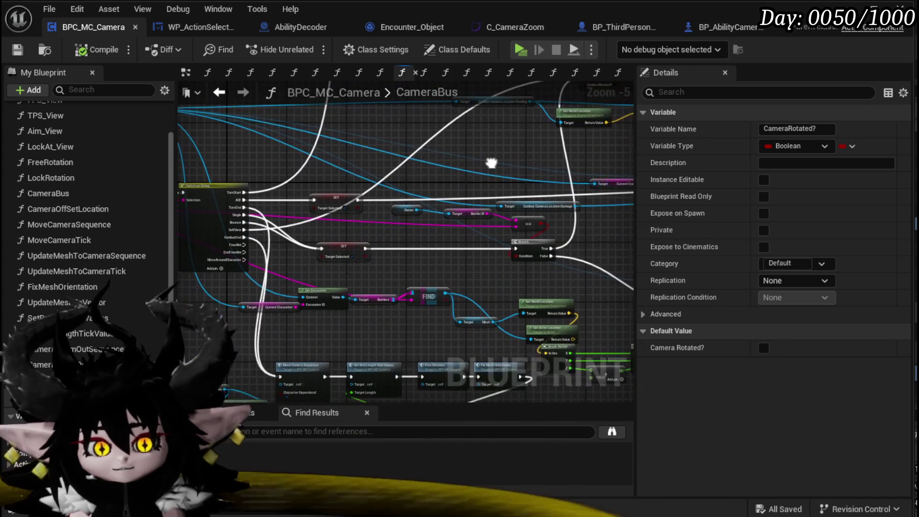
scroll(392, 252, up, 4)
drag(403, 243, 452, 227)
mouse_move(350, 205)
mouse_down()
mouse_move(383, 204)
mouse_move(396, 221)
mouse_up()
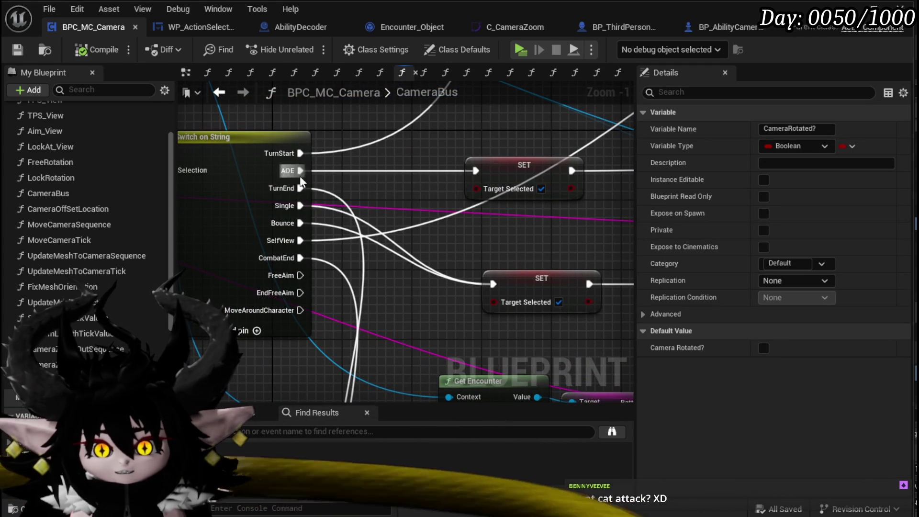
scroll(309, 170, down, 2)
key(ctrl+v)
Place the Camera Rotated? copy beside SET Target Selected and wire its exec input
drag(315, 243, 463, 264)
drag(314, 221, 292, 220)
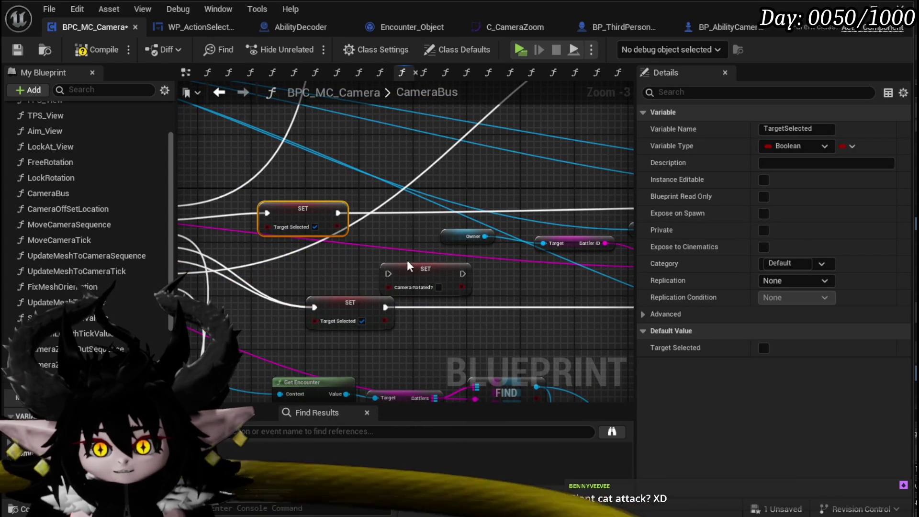
drag(427, 271, 400, 192)
drag(337, 212, 436, 212)
drag(338, 213, 356, 217)
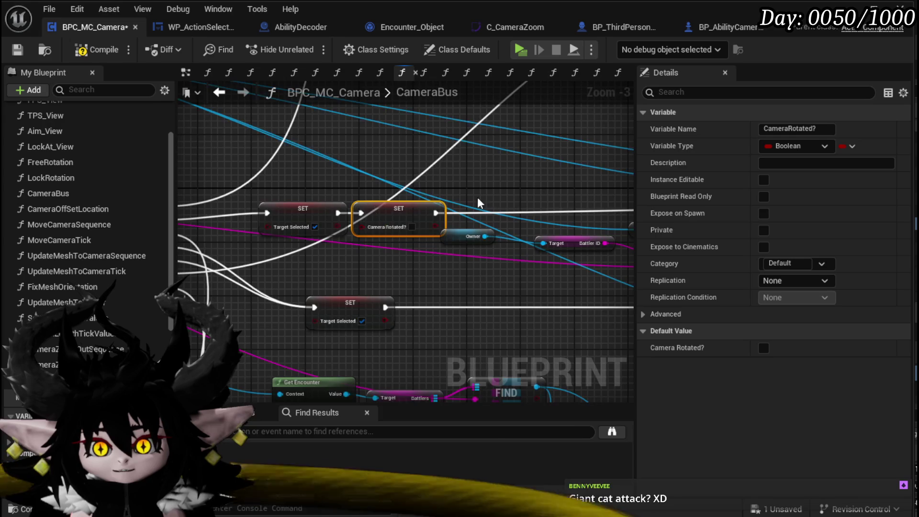
scroll(301, 182, down, 3)
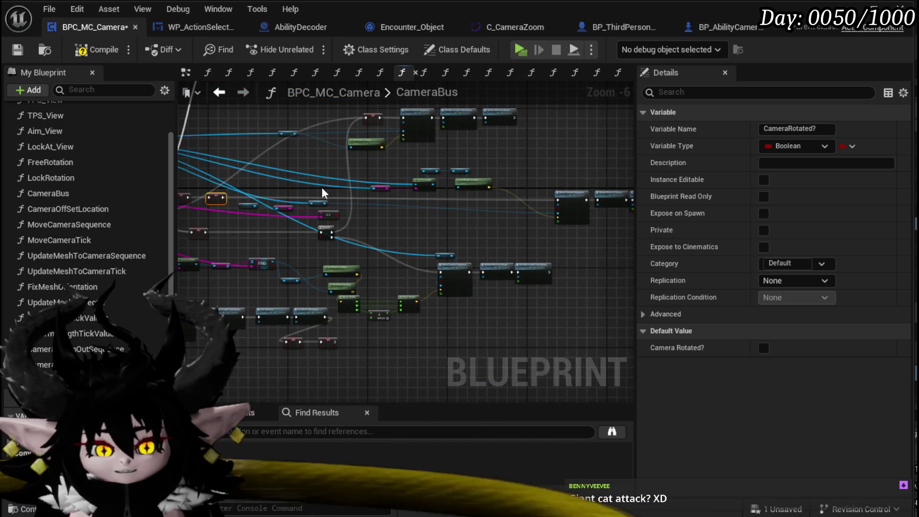
scroll(322, 192, up, 3)
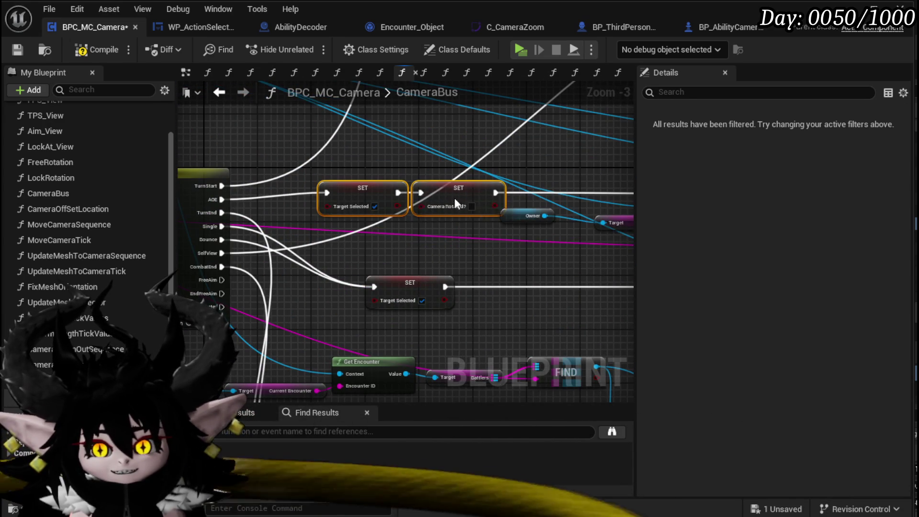
scroll(454, 198, down, 2)
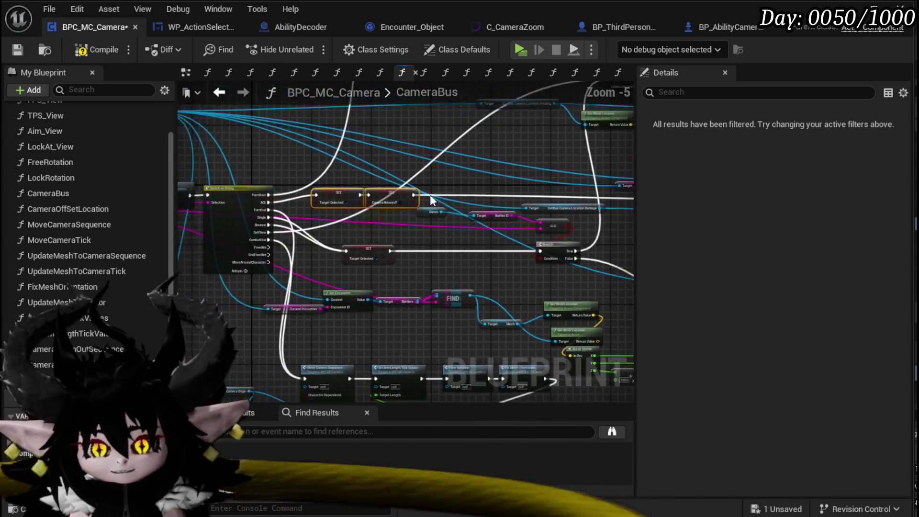
scroll(457, 194, up, 3)
scroll(417, 201, down, 4)
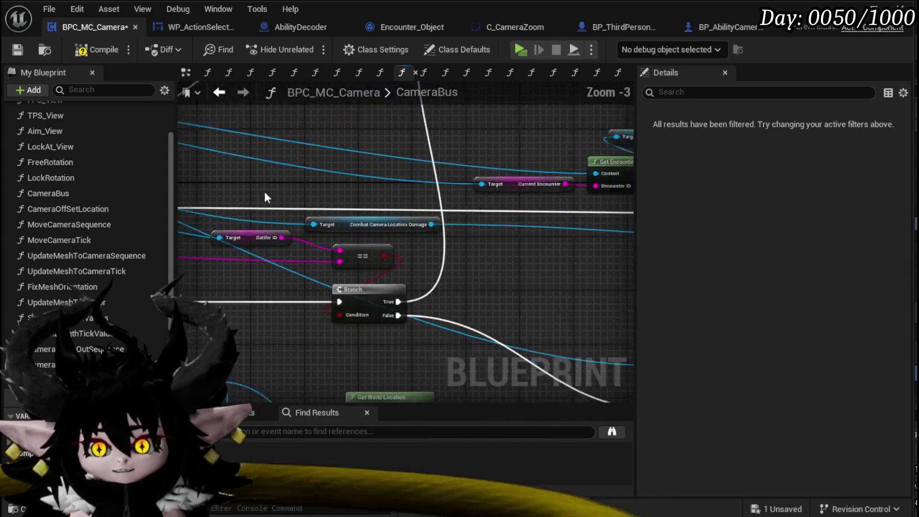
scroll(549, 205, down, 3)
scroll(401, 190, up, 3)
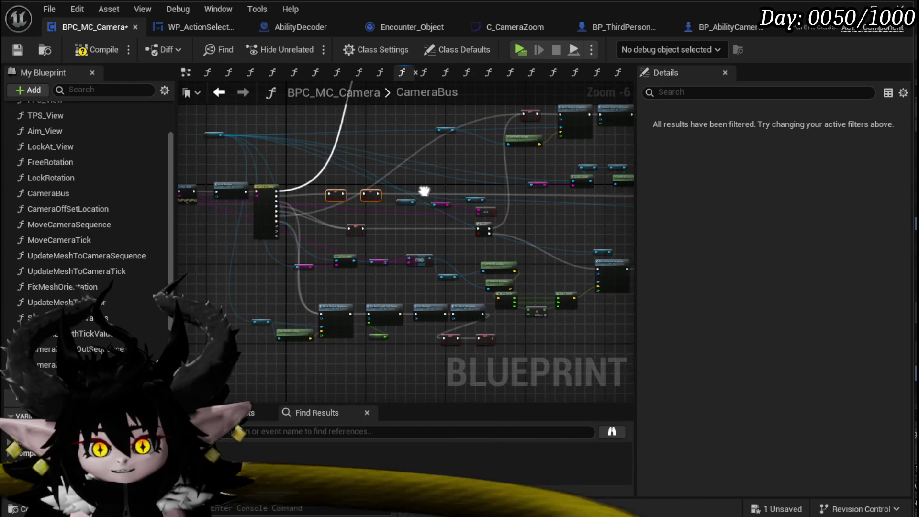
Save and compile BPC_MC_Camera, then check the newly chained setter nodes
click(19, 49)
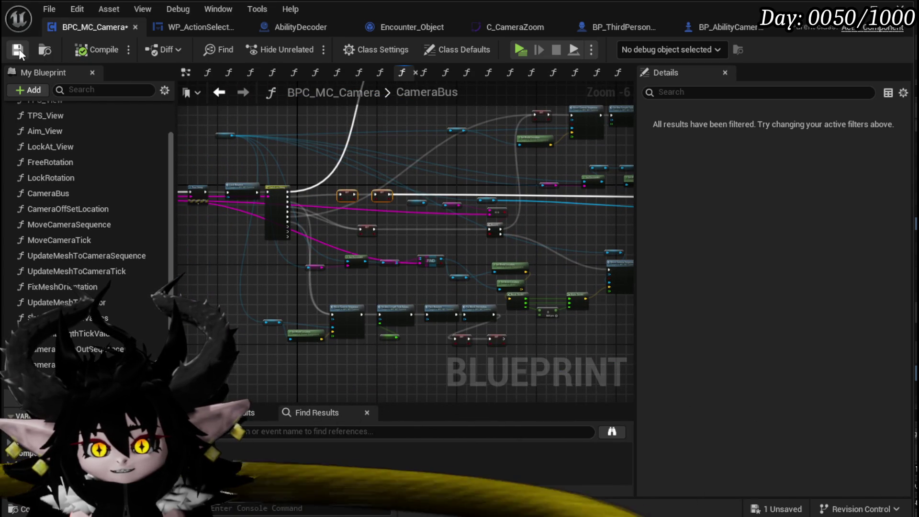
scroll(334, 165, up, 5)
drag(231, 121, 378, 169)
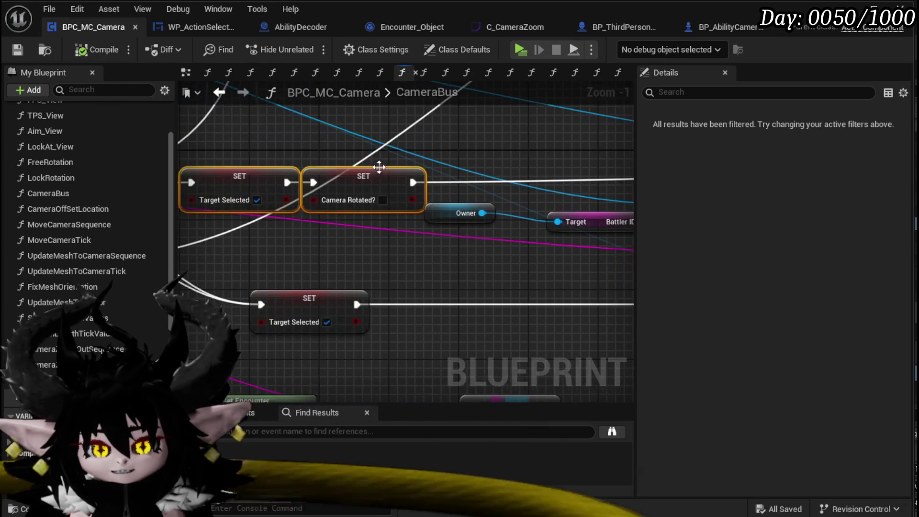
drag(320, 152, 368, 232)
click(396, 250)
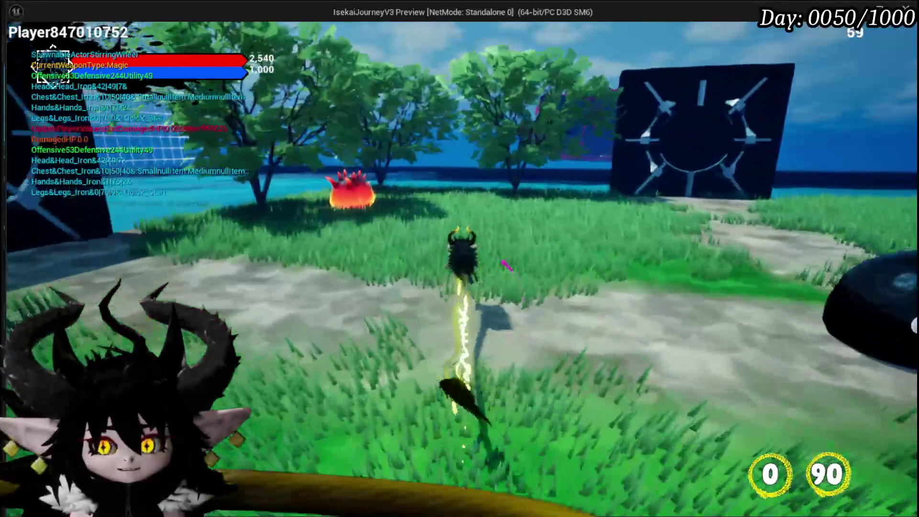
Run the character into the fire slime and attack the Slime_Fire enemies
key(w)
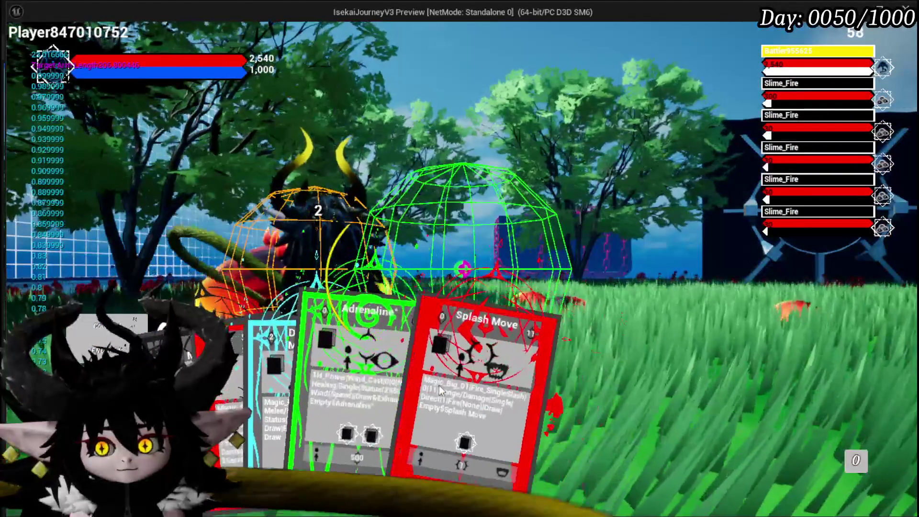
click(429, 371)
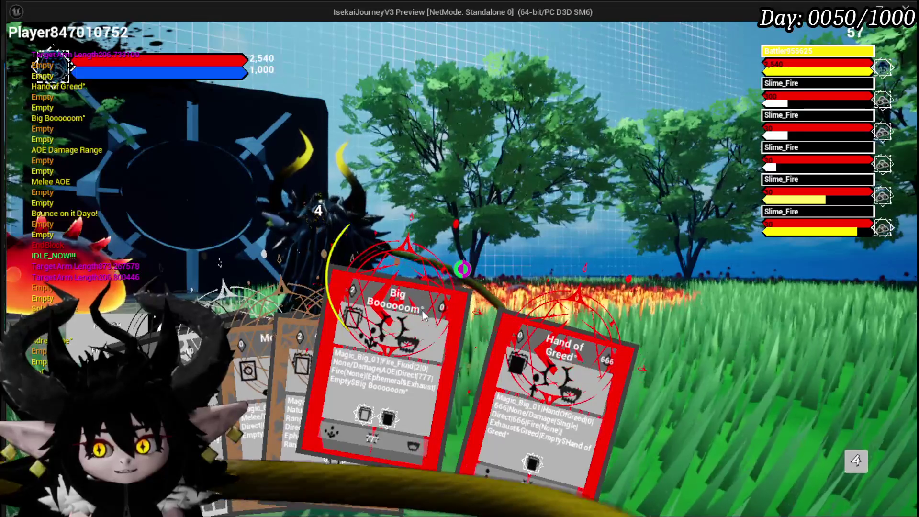
Try aiming Hand of Greed, return it to the hand, and cast Big Booooom instead
drag(510, 362, 462, 319)
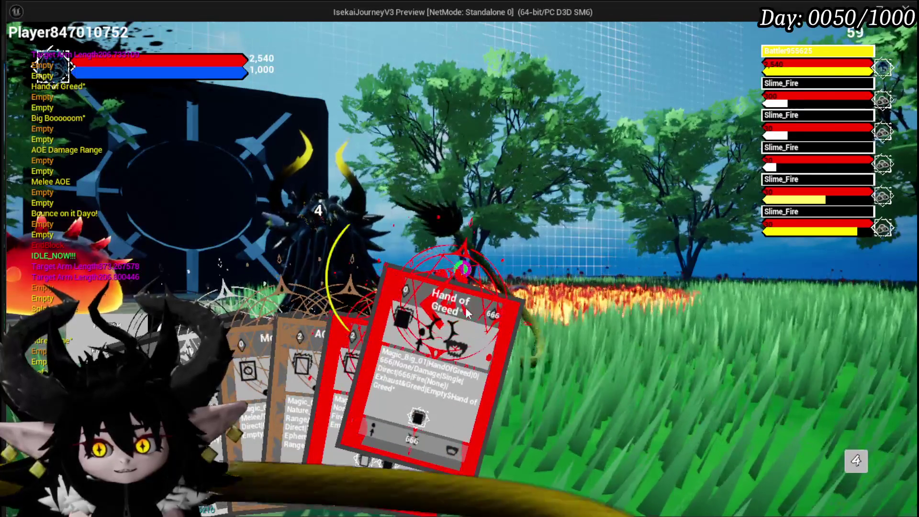
drag(375, 338, 411, 382)
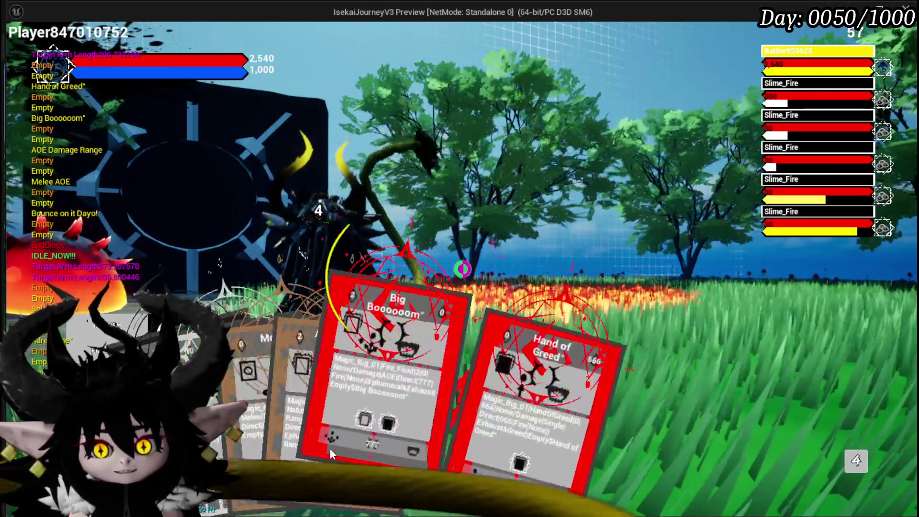
mouse_move(373, 440)
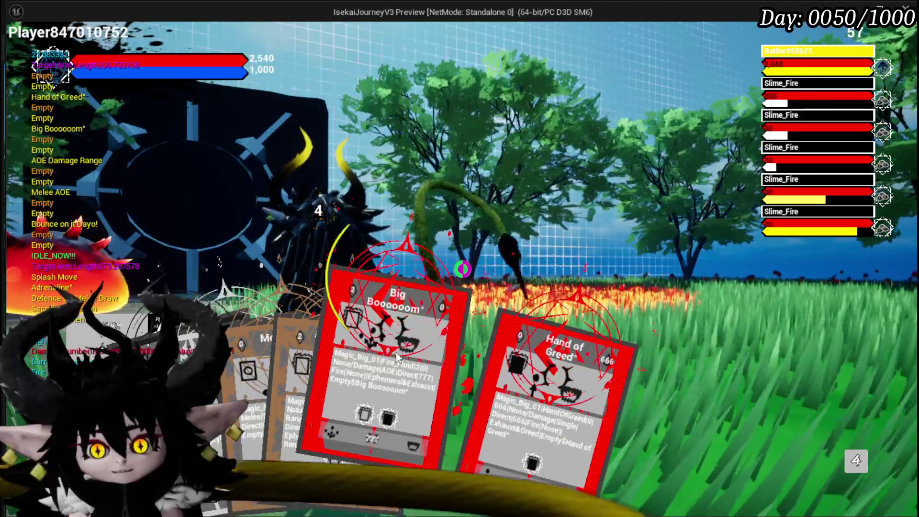
click(373, 372)
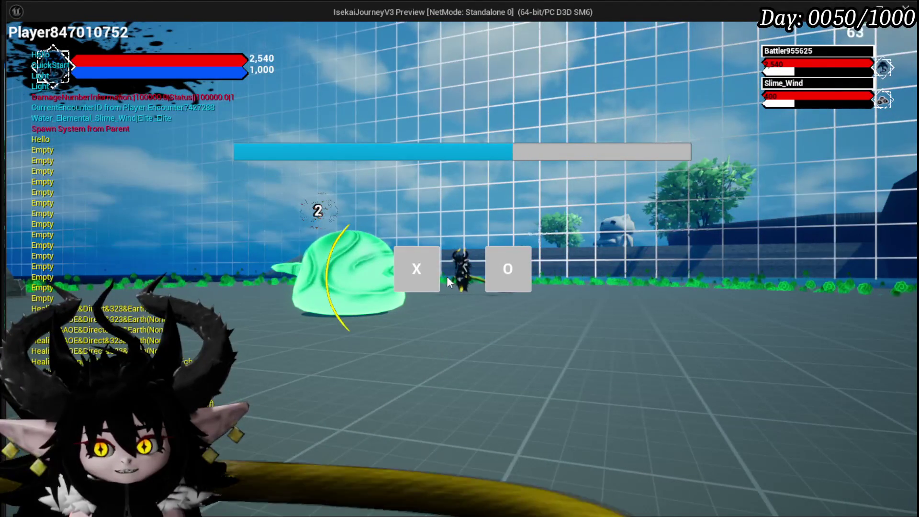
Enter the Slime_Wind battle, cast Hand of Greed on the slime, and accept the next prompt
click(417, 259)
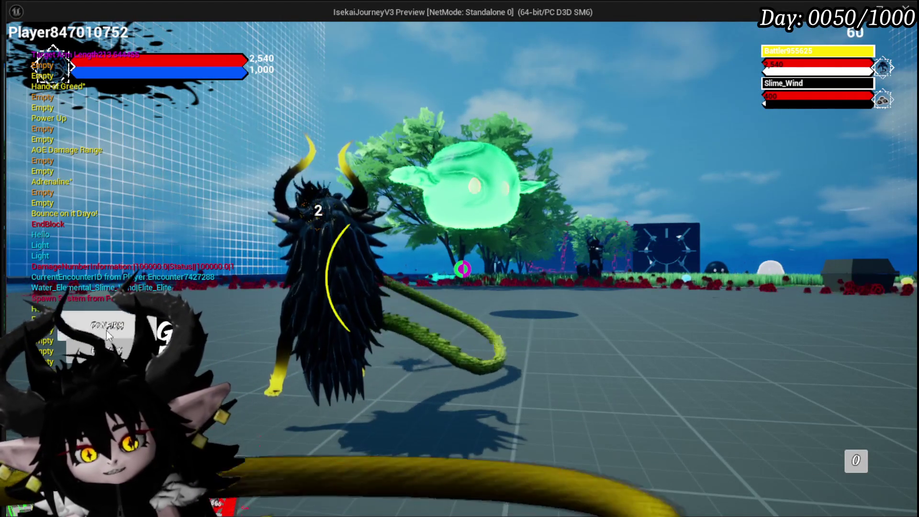
click(82, 326)
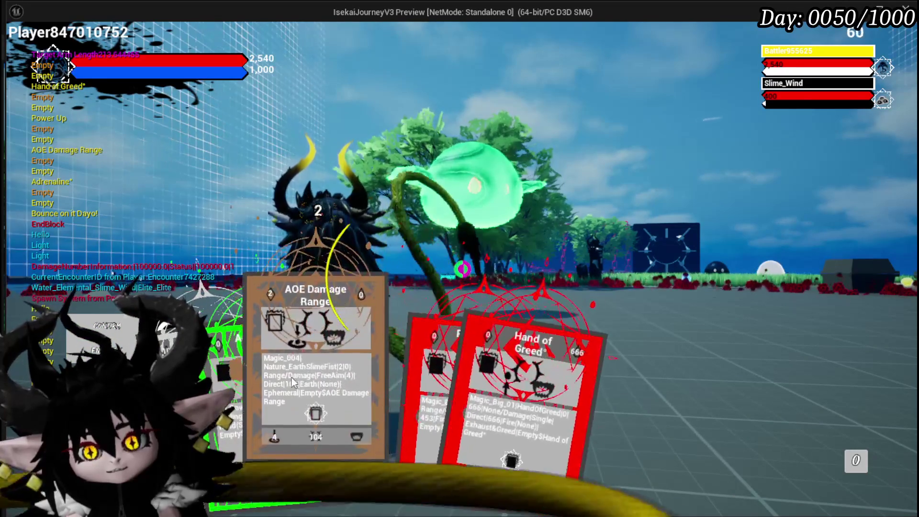
click(455, 383)
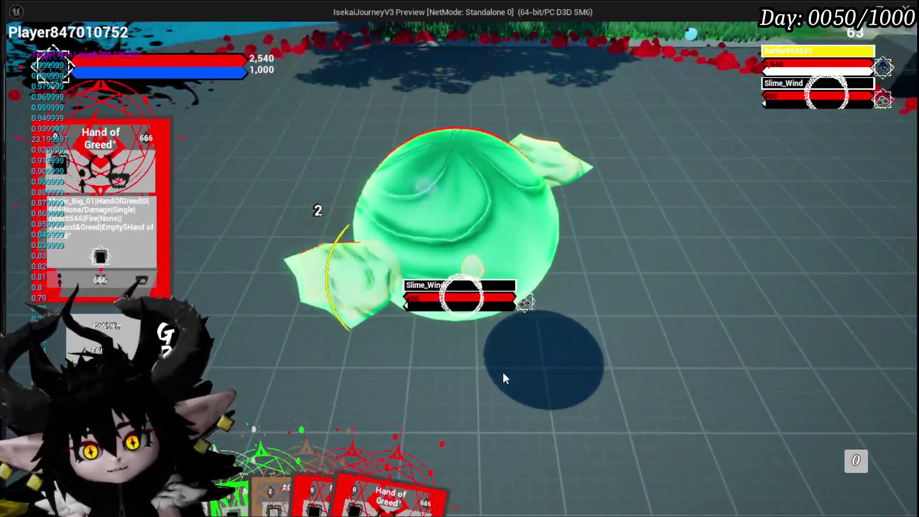
click(502, 371)
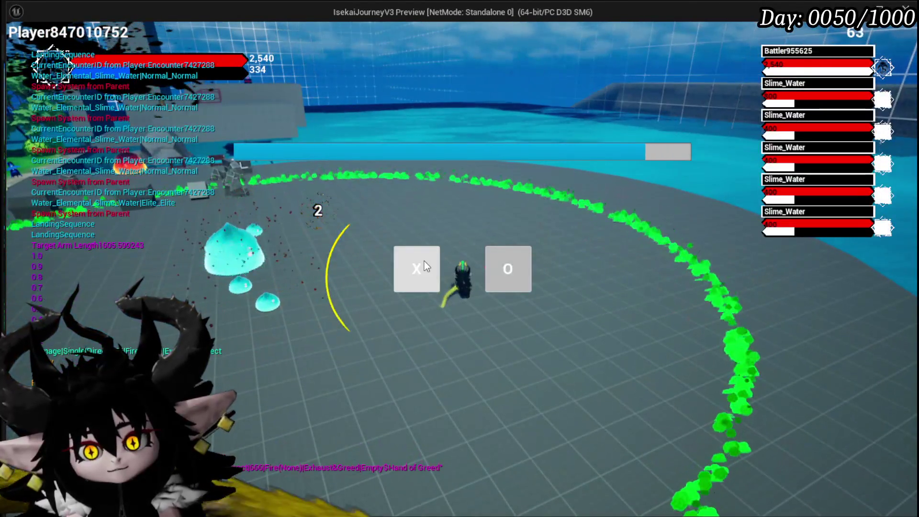
click(424, 262)
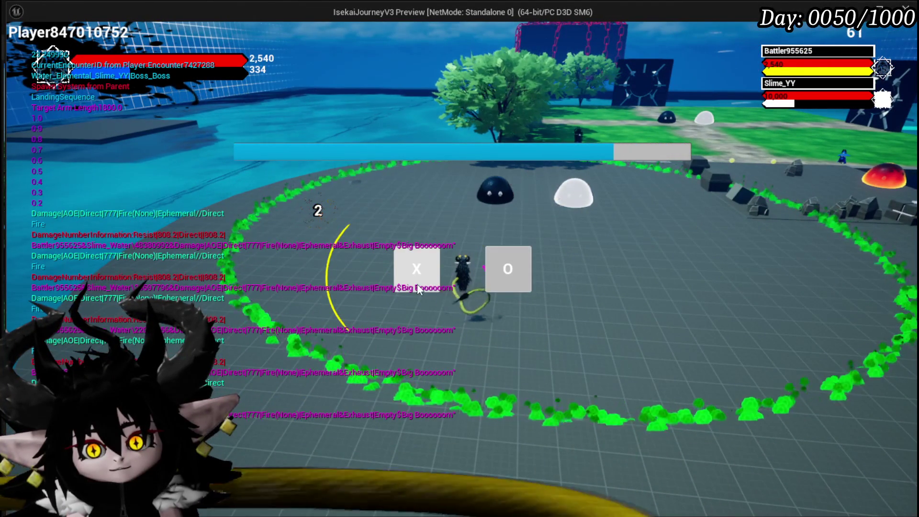
click(429, 287)
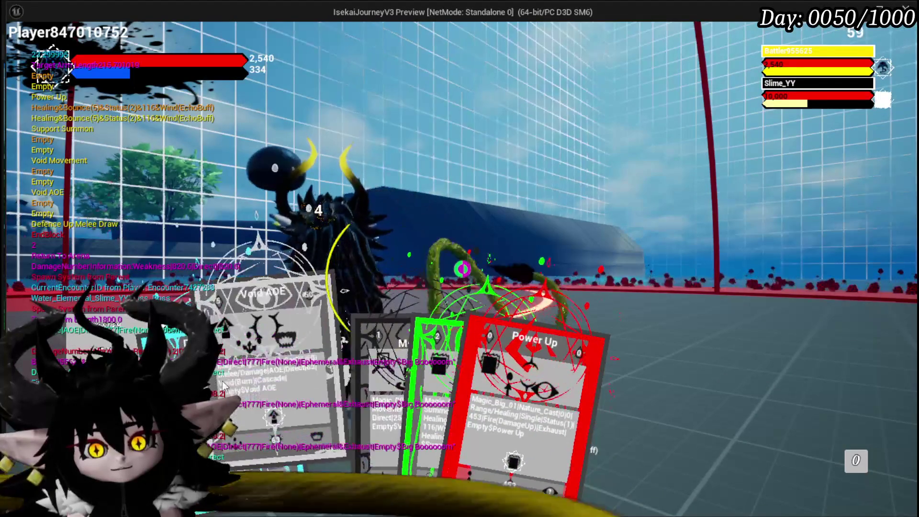
click(237, 383)
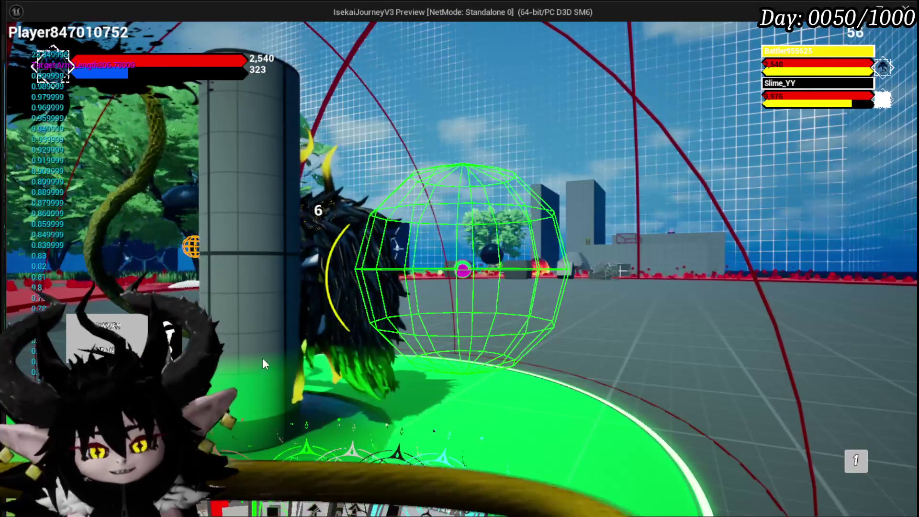
mouse_move(213, 447)
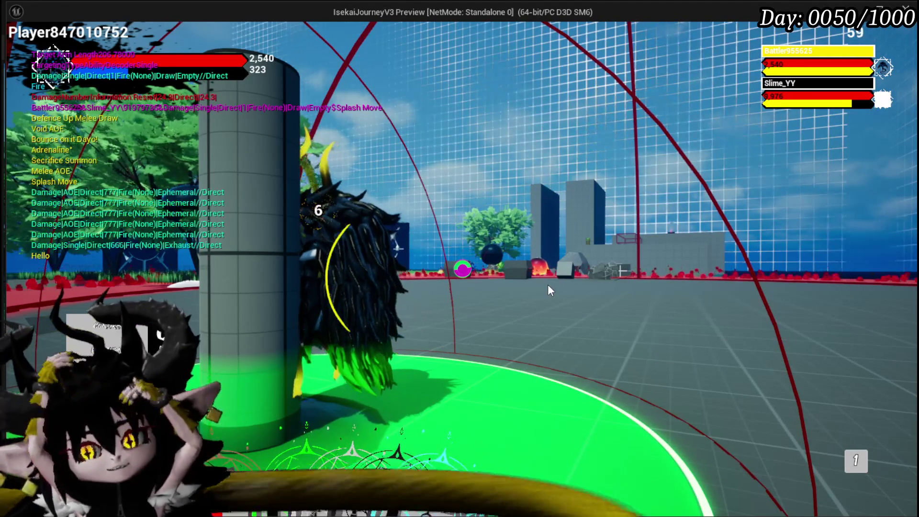
Place a Sacrifice Summon at a chosen arena spot, then cast Adrenaline on the player's battler
mouse_move(335, 430)
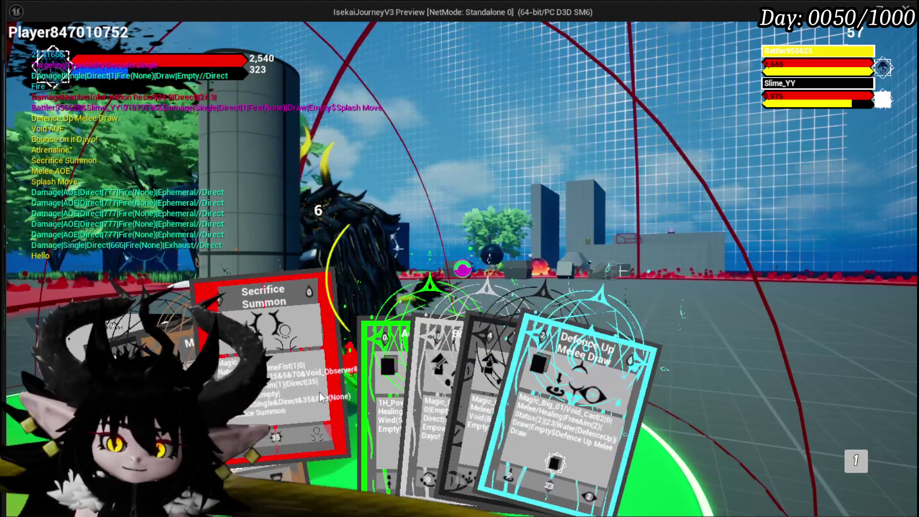
click(321, 397)
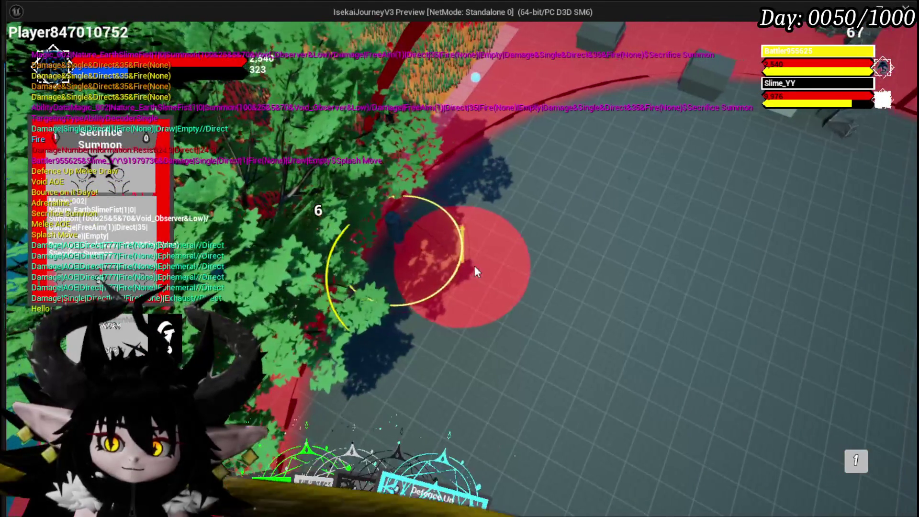
click(475, 267)
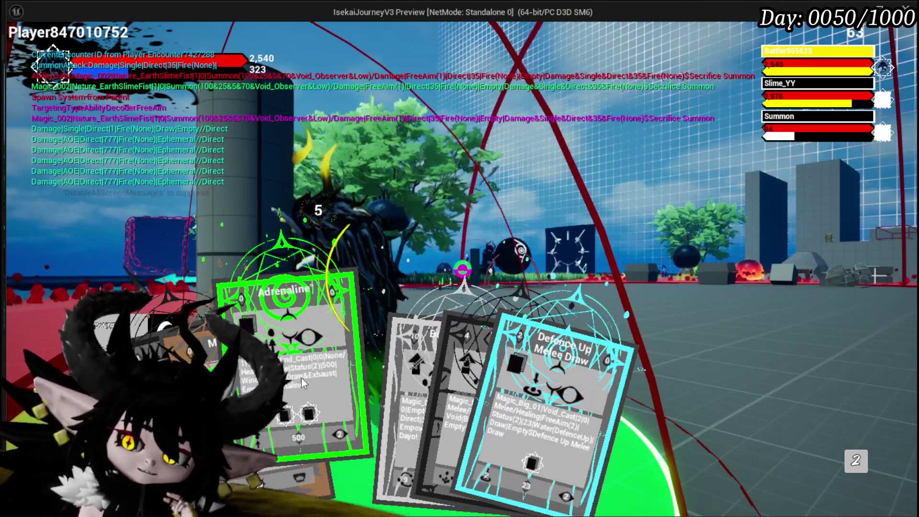
scroll(252, 376, up, 1)
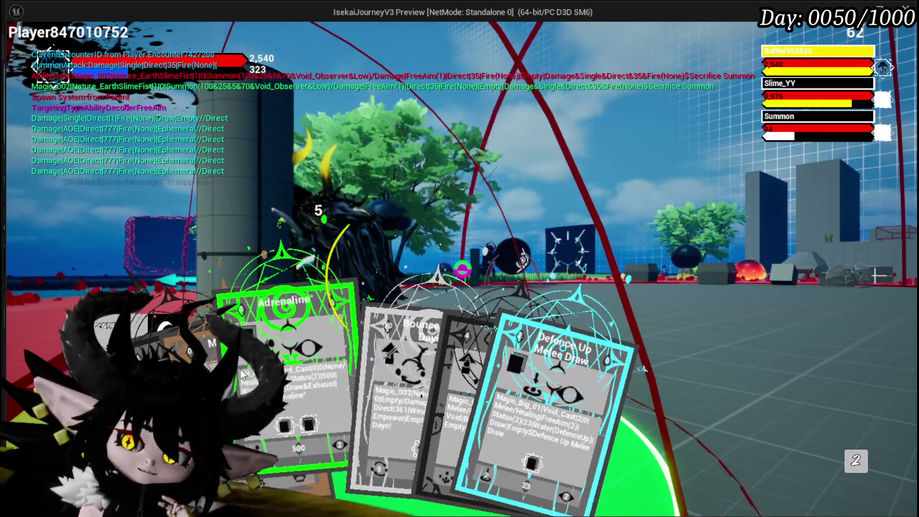
click(462, 271)
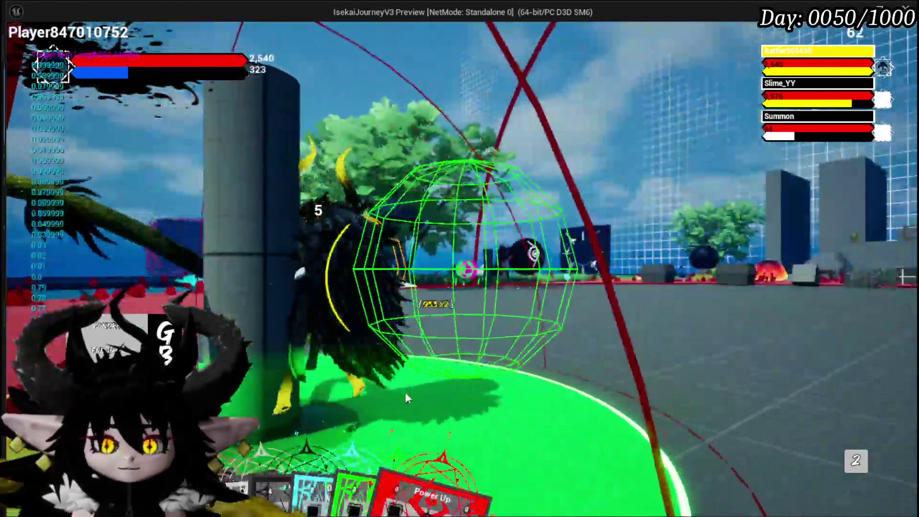
Play the Power Up, Sacrifice Summon, Splash Move and Support Summon cards
mouse_move(412, 469)
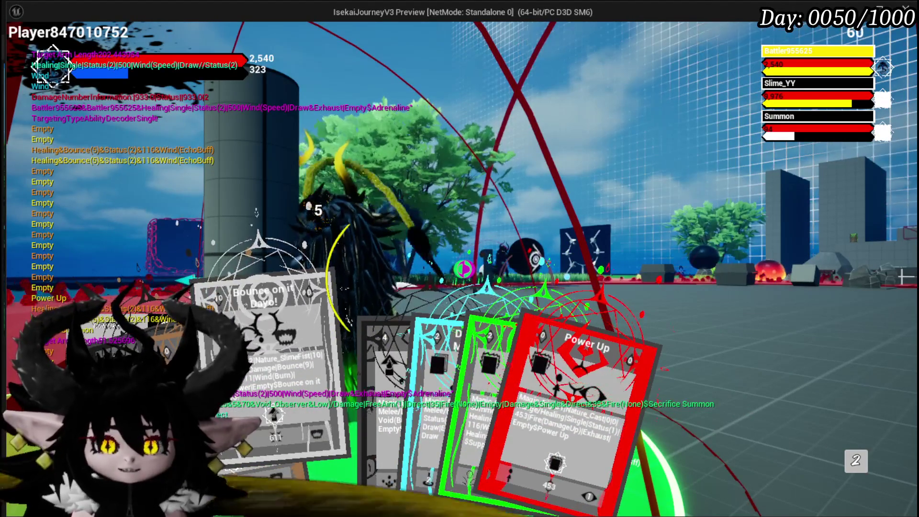
click(268, 345)
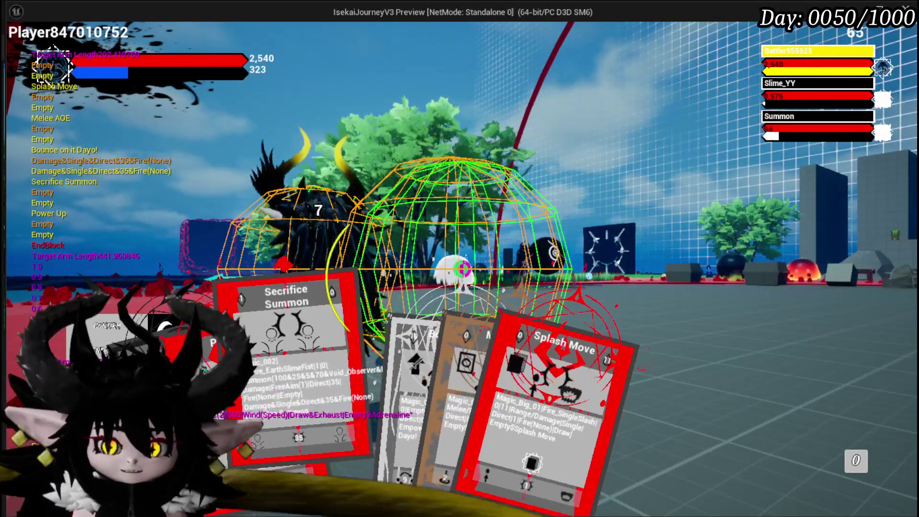
click(334, 382)
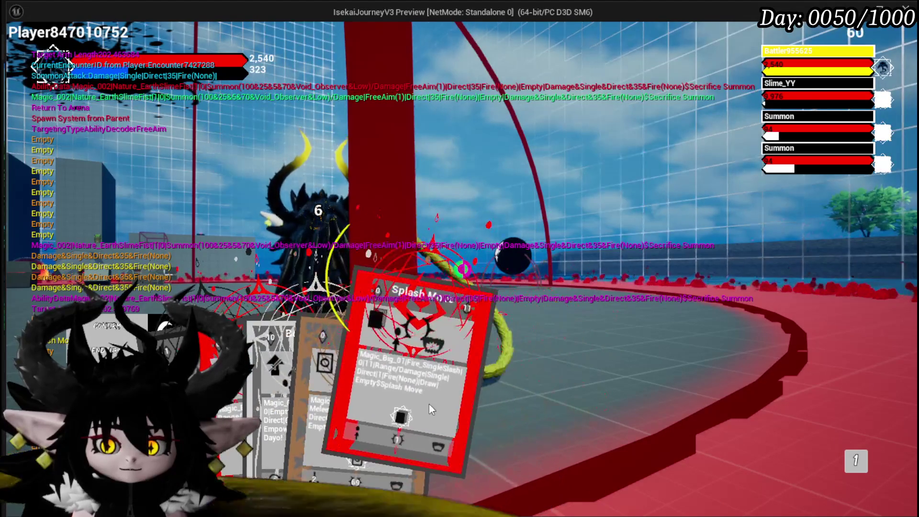
click(456, 413)
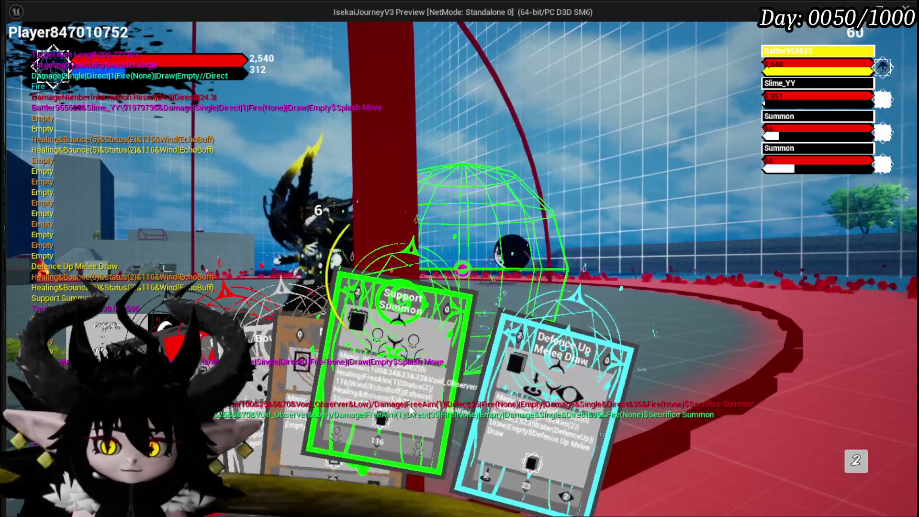
click(406, 409)
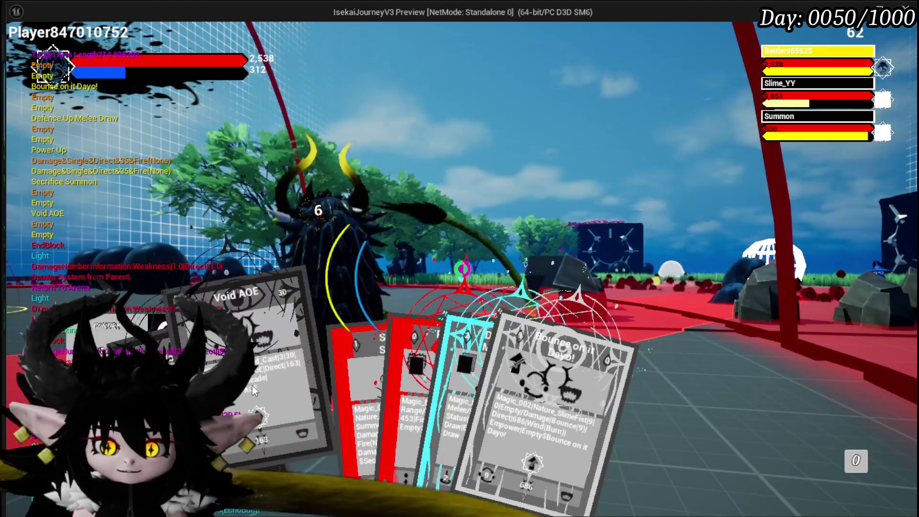
Fire Void AOE at an aimed area, then cast Sacrifice Summon at a chosen target
click(252, 383)
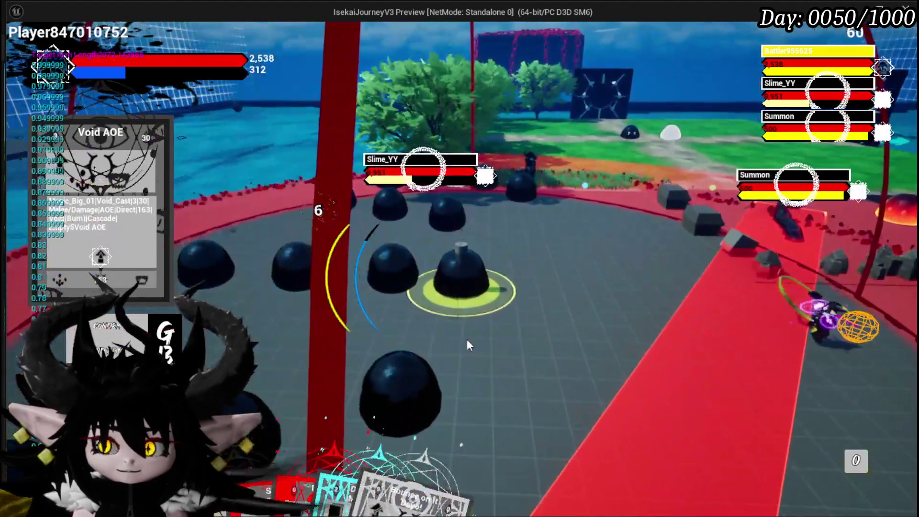
click(467, 341)
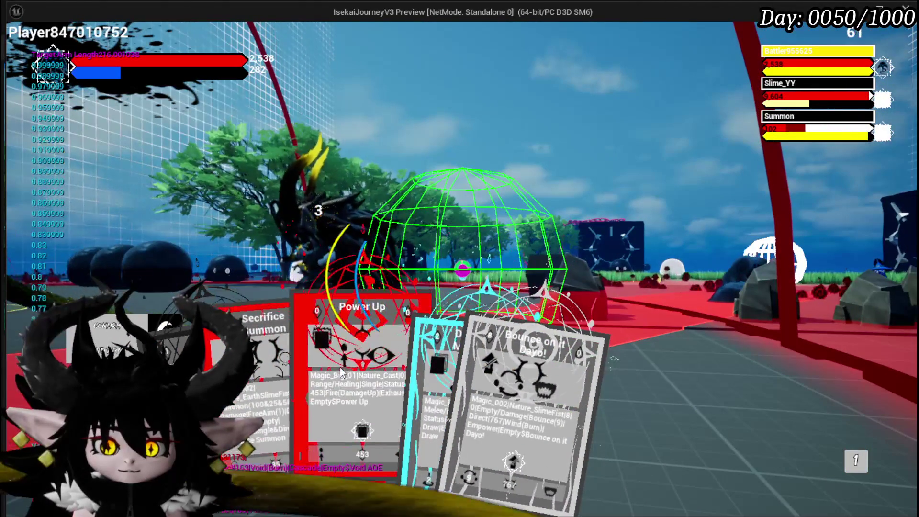
click(267, 392)
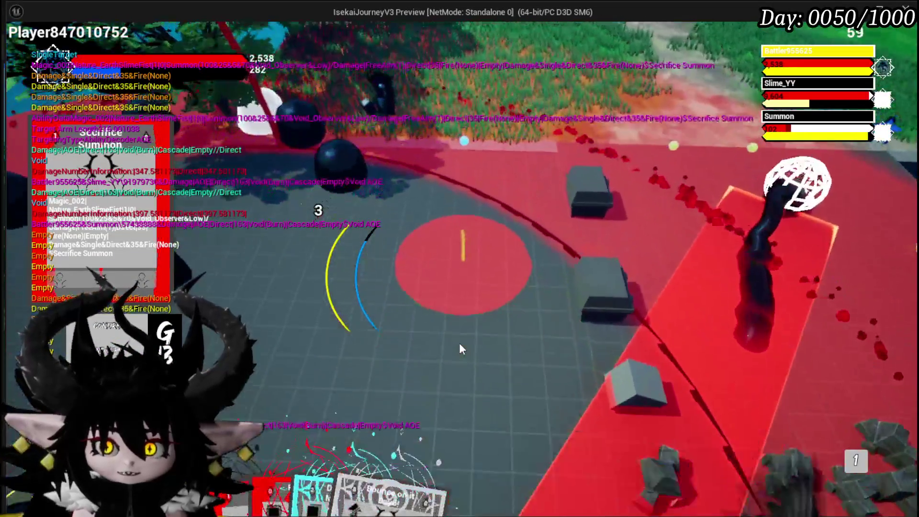
click(459, 342)
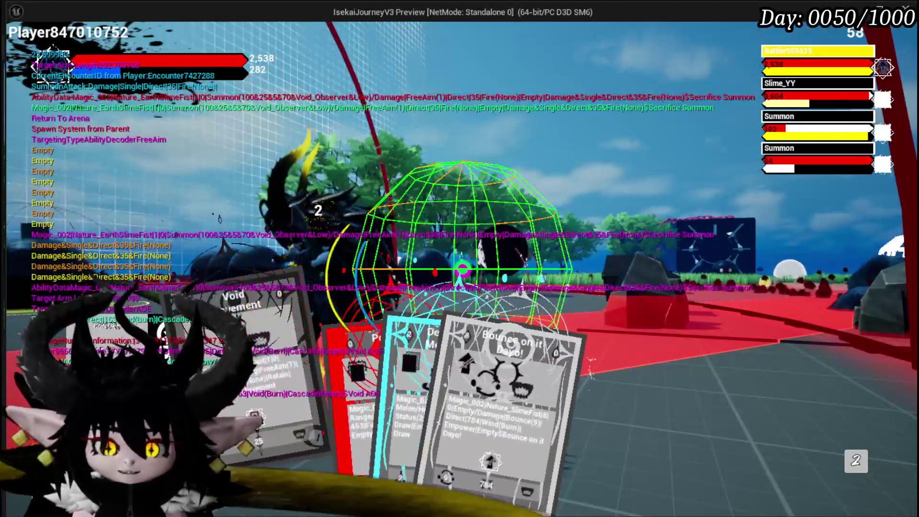
Cast Void Movement and confirm its destination in the top-down targeting view
click(336, 439)
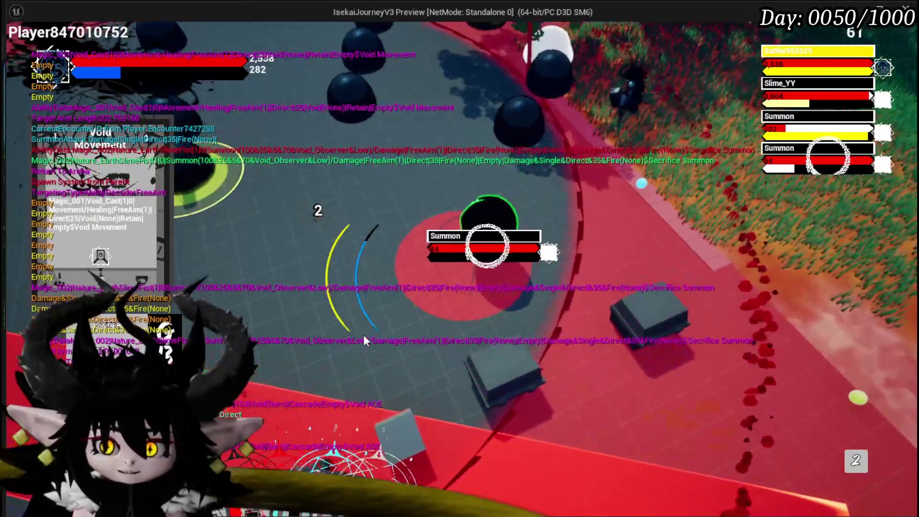
click(363, 335)
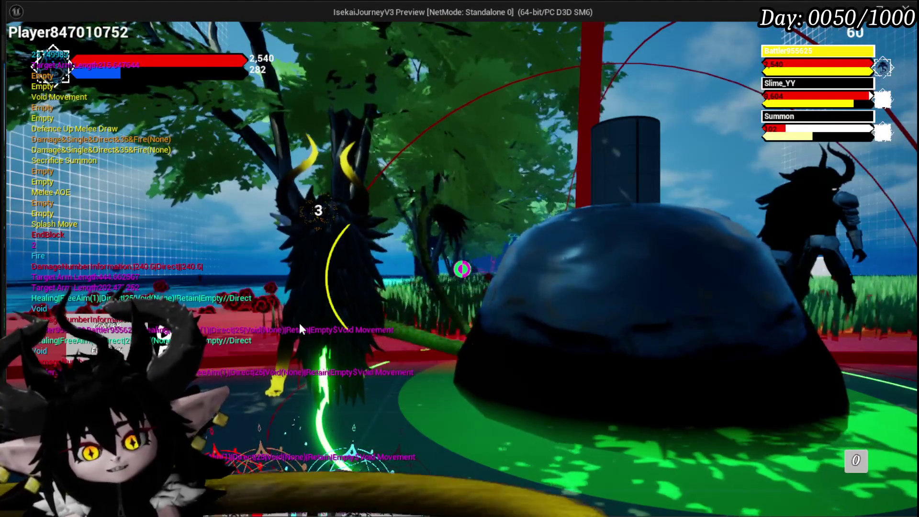
mouse_move(333, 432)
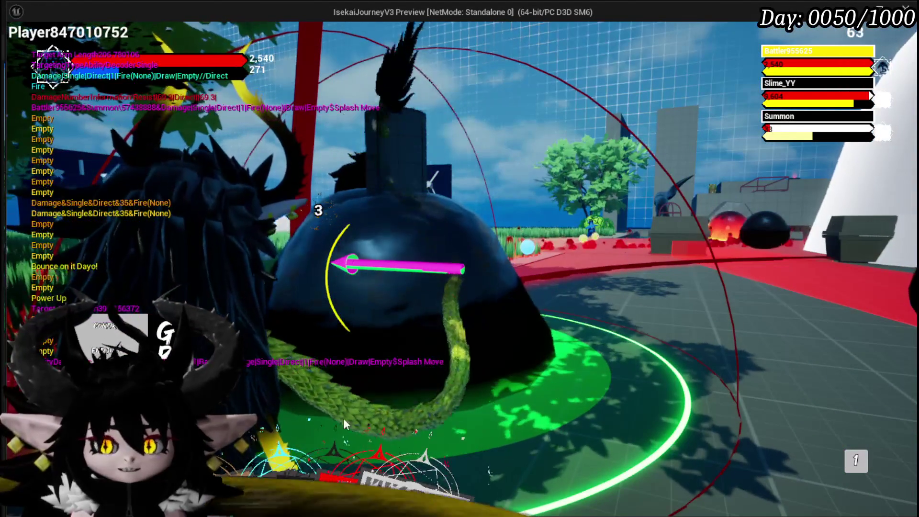
mouse_move(430, 377)
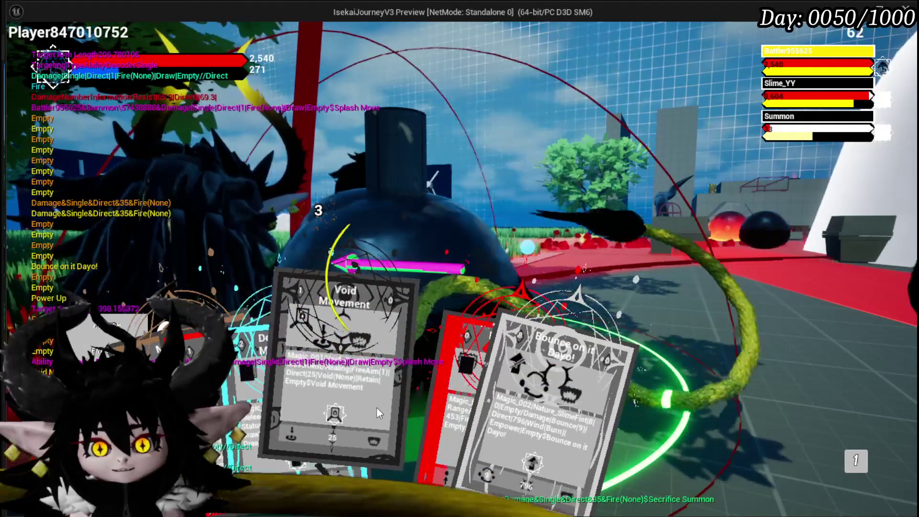
Play Void Movement, then aim and fire the Melee AOE attack across the arena
click(377, 407)
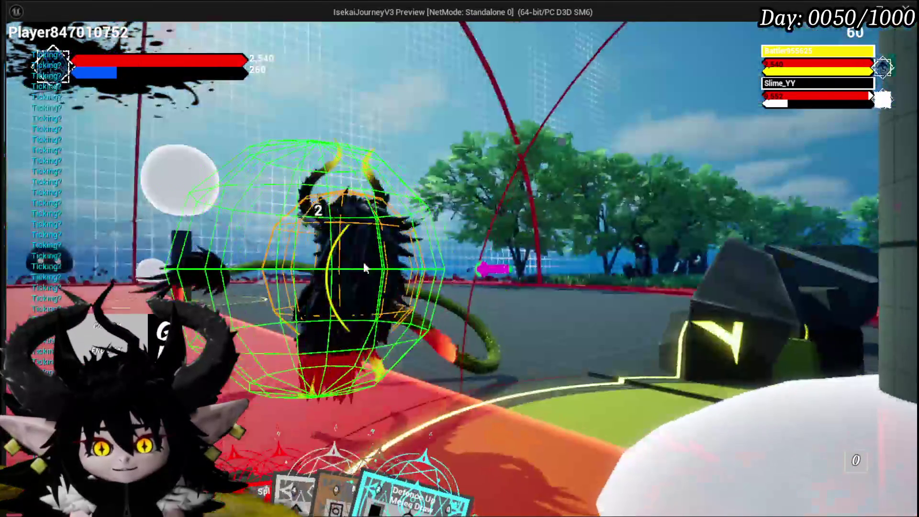
mouse_move(323, 434)
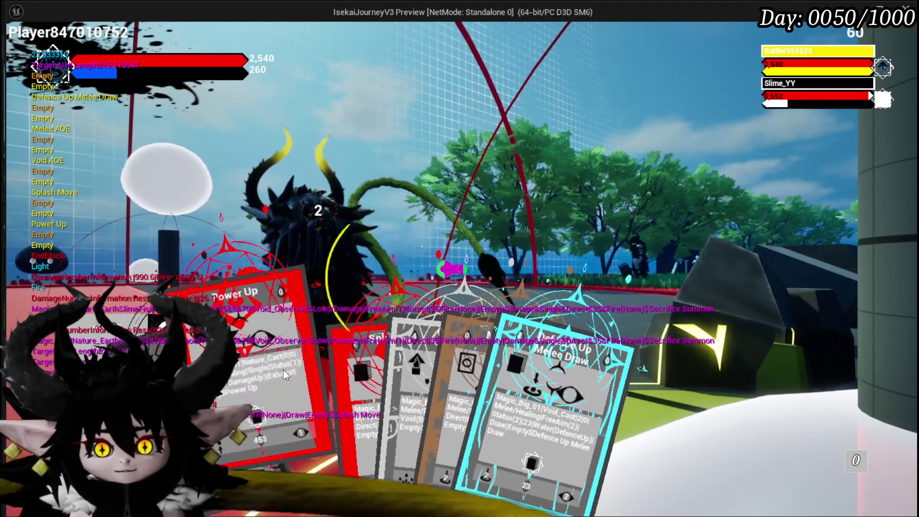
mouse_move(435, 351)
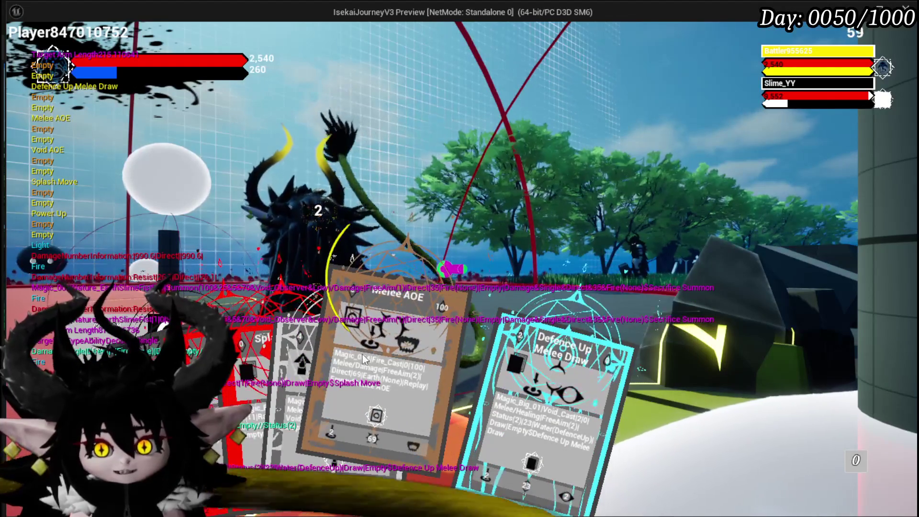
click(371, 294)
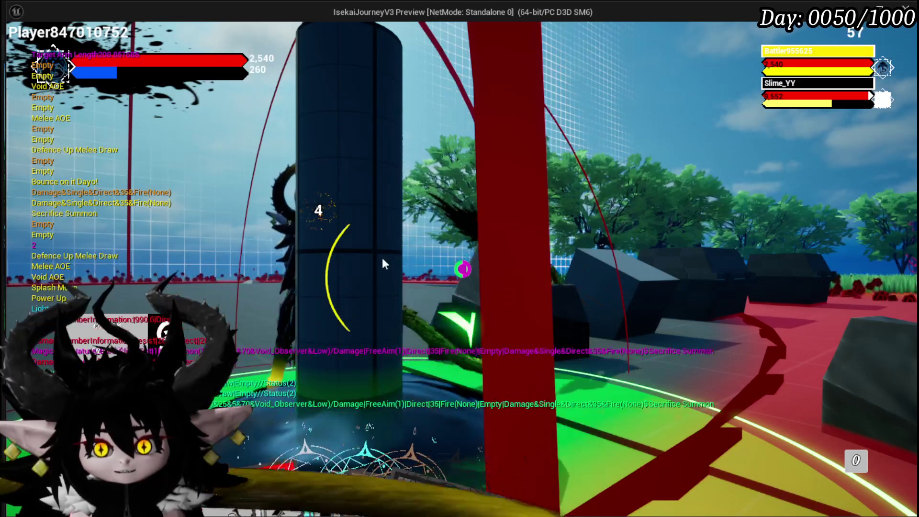
click(385, 262)
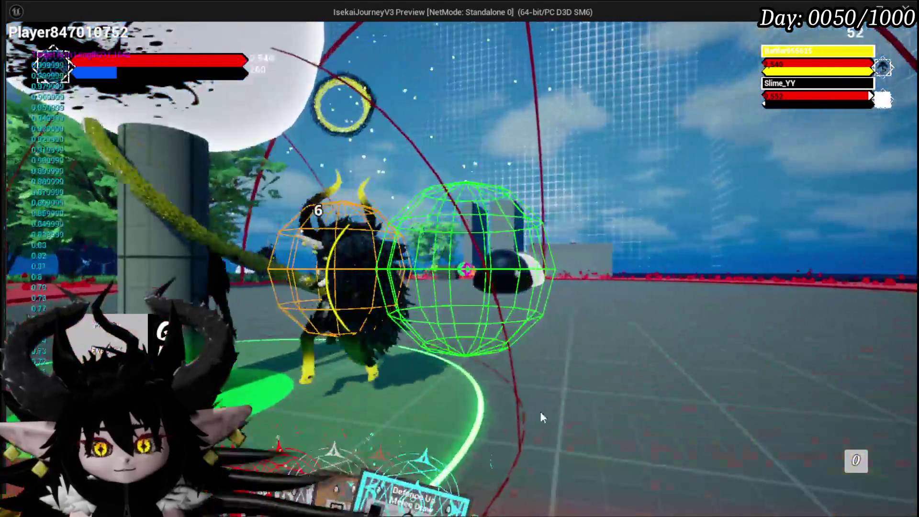
Cast Defence Up Melee Draw and Void AOE, then fire Melee AOE at the enemy
mouse_move(539, 412)
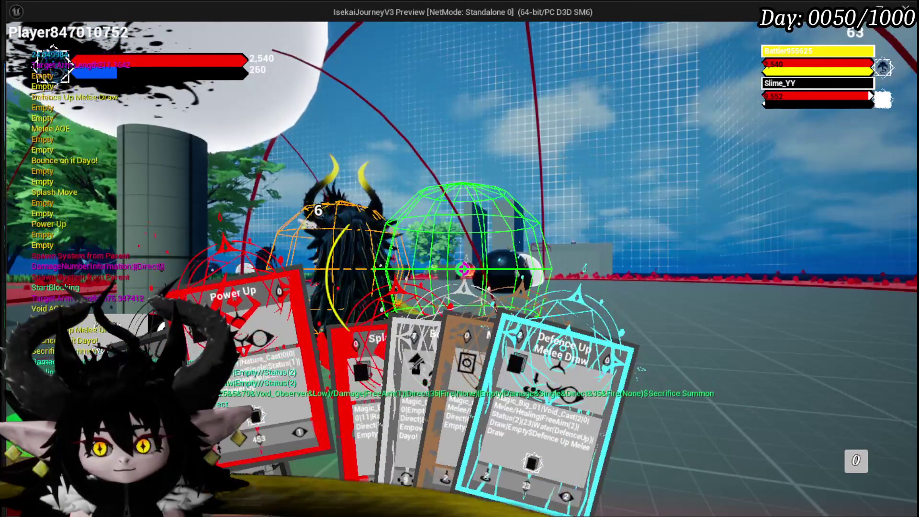
mouse_move(335, 373)
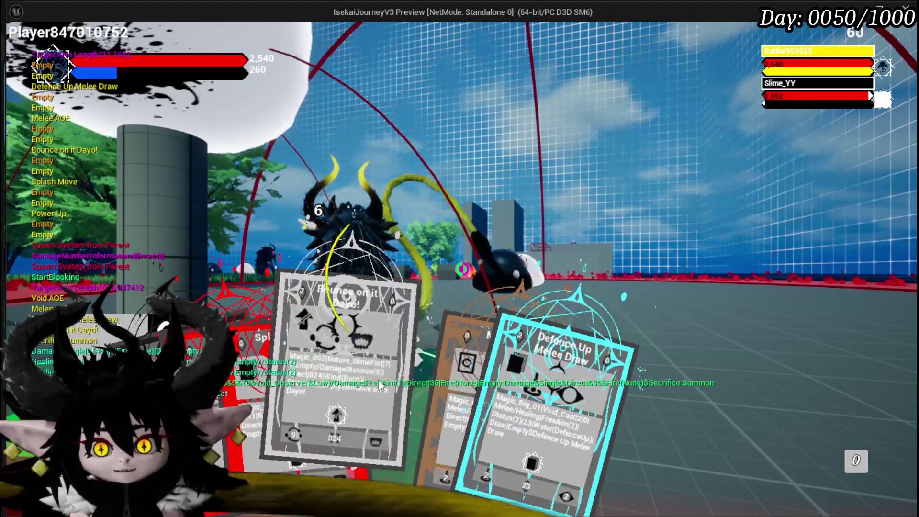
click(416, 381)
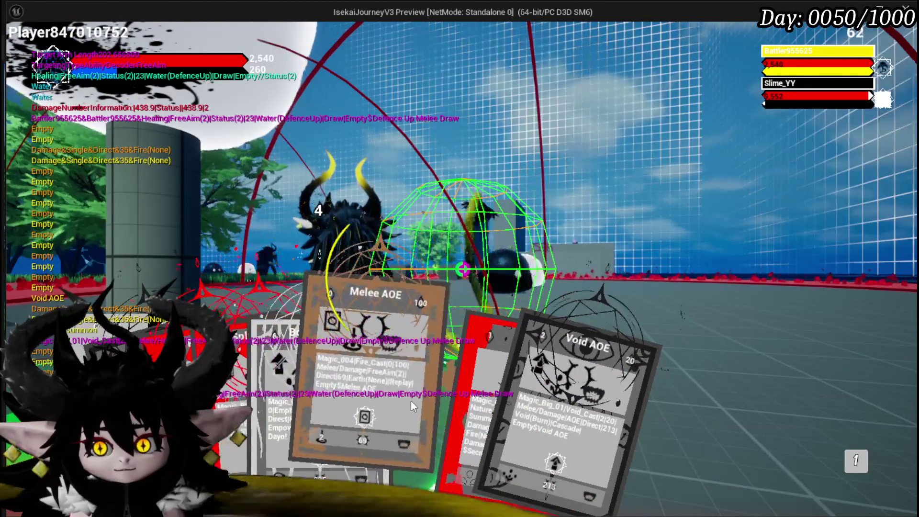
click(497, 397)
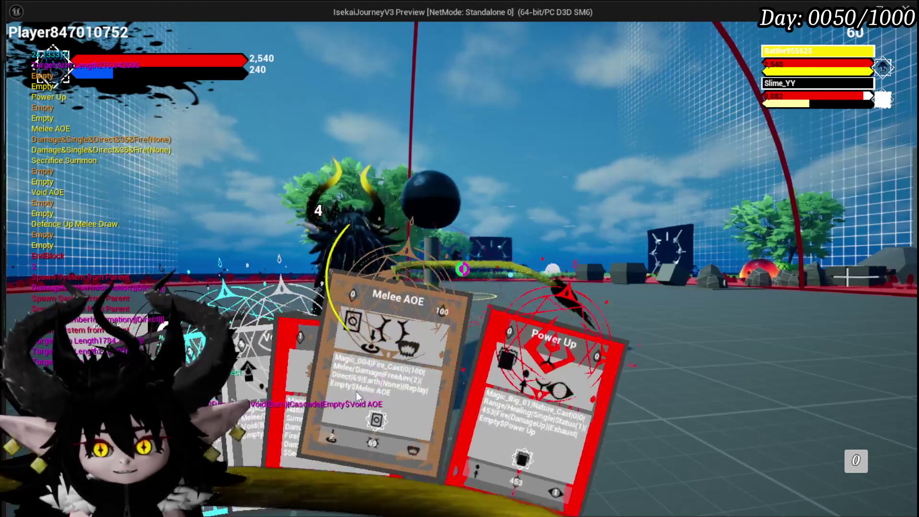
click(412, 226)
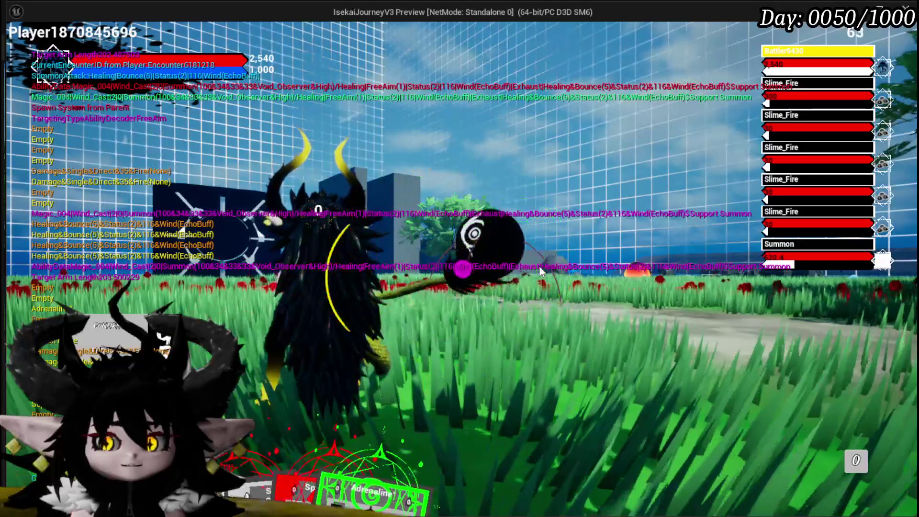
Stop the preview, inspect the GetTargets graph, then switch to the WP_ActionSelection blueprint
key(Escape)
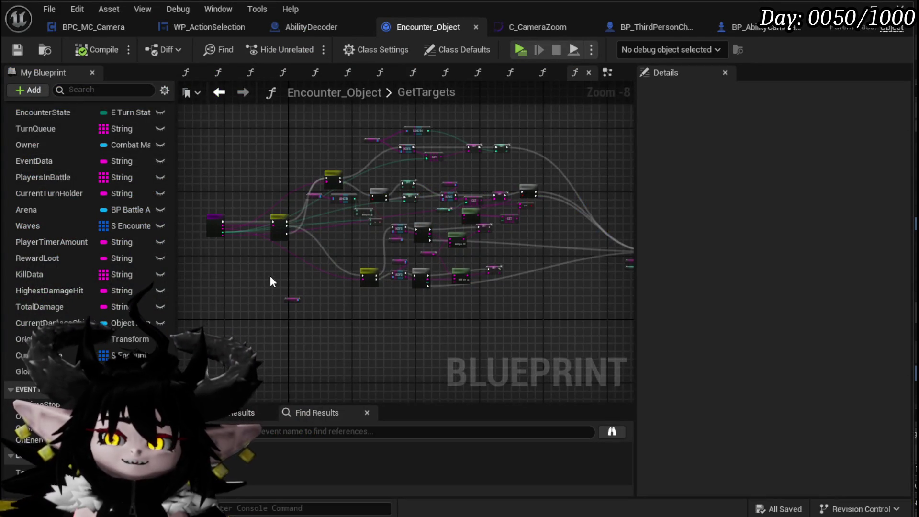
scroll(337, 282, up, 3)
drag(382, 318, 323, 289)
mouse_move(277, 285)
mouse_down()
mouse_move(486, 311)
mouse_move(311, 300)
mouse_move(442, 266)
mouse_move(569, 273)
mouse_up()
drag(282, 285, 370, 275)
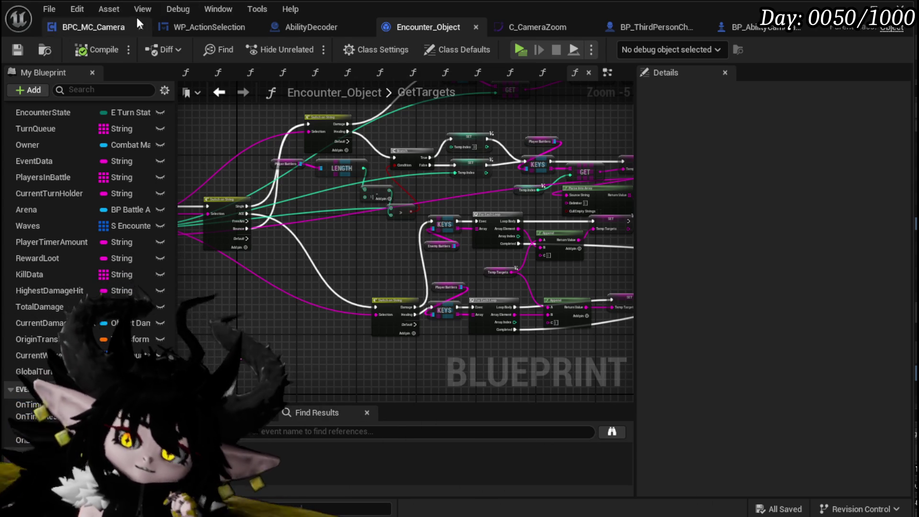
click(109, 25)
click(184, 24)
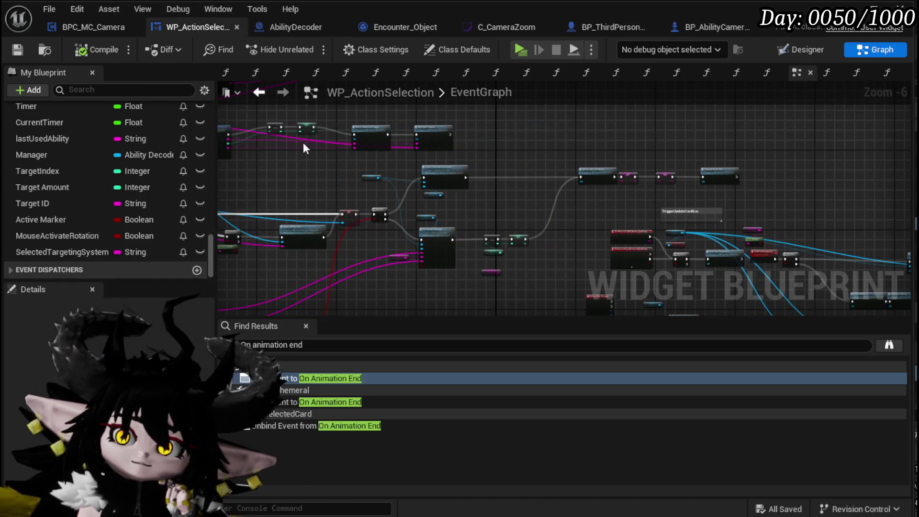
scroll(94, 153, up, 3)
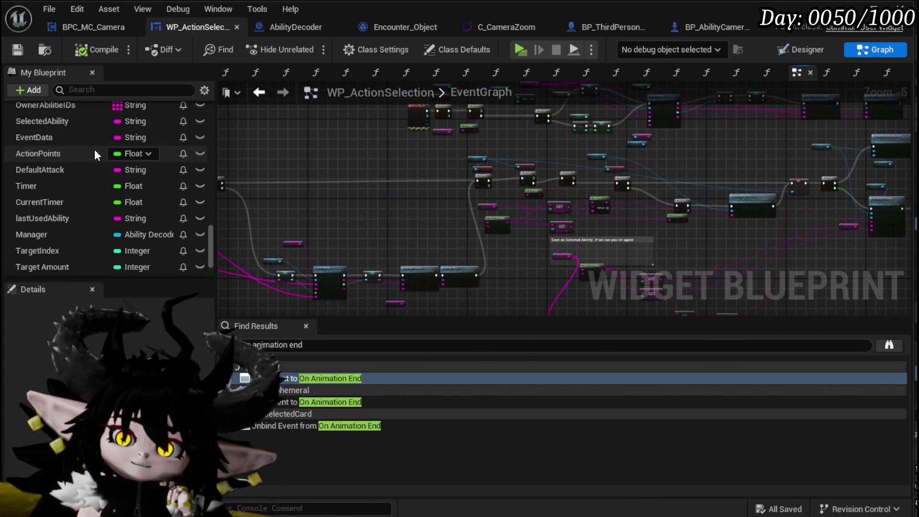
scroll(95, 149, up, 10)
scroll(95, 147, up, 3)
scroll(73, 157, up, 1)
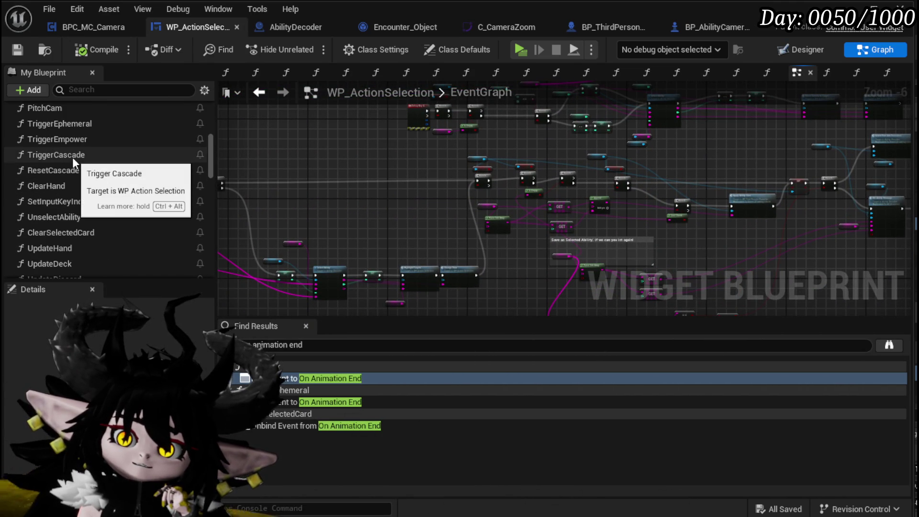
scroll(96, 172, up, 2)
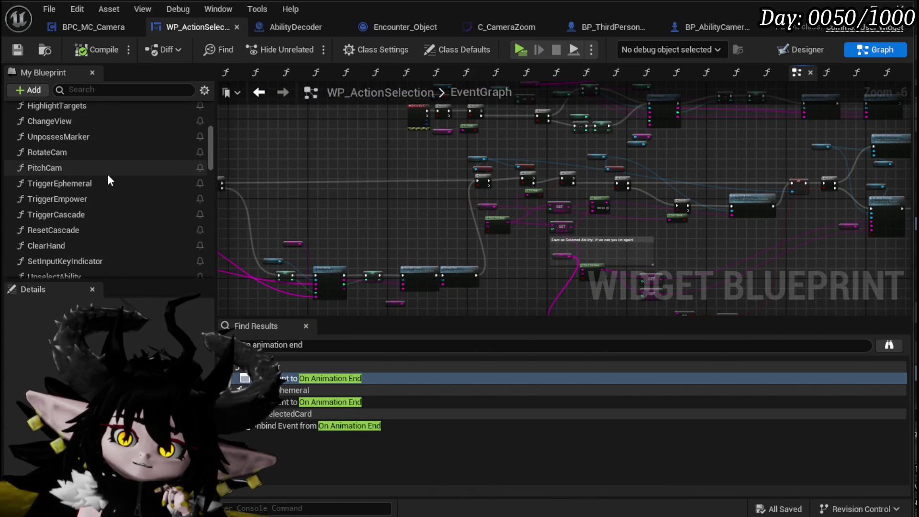
scroll(107, 176, up, 3)
scroll(107, 173, up, 3)
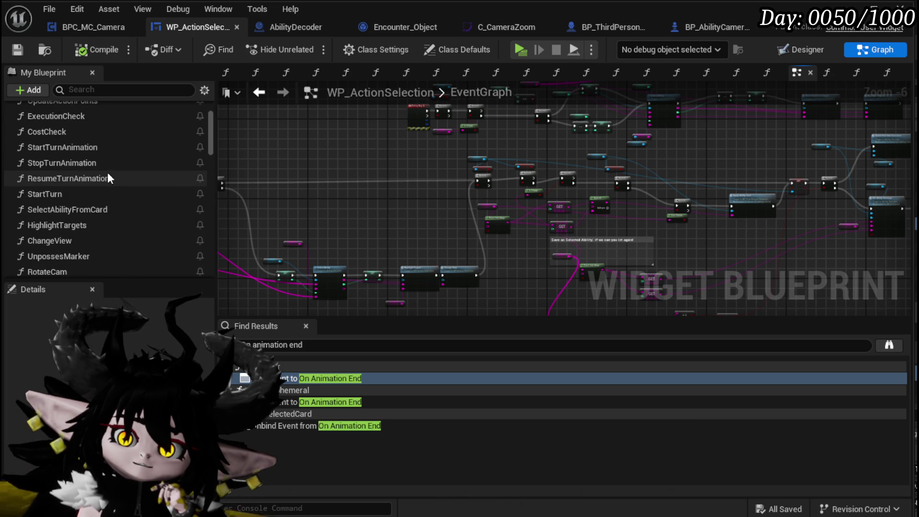
scroll(104, 171, down, 5)
scroll(106, 175, down, 5)
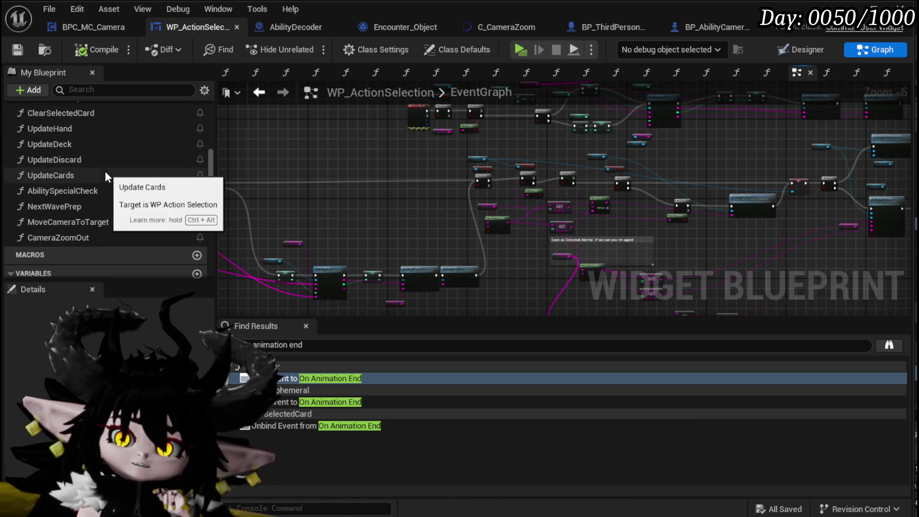
scroll(104, 170, up, 8)
scroll(105, 170, up, 3)
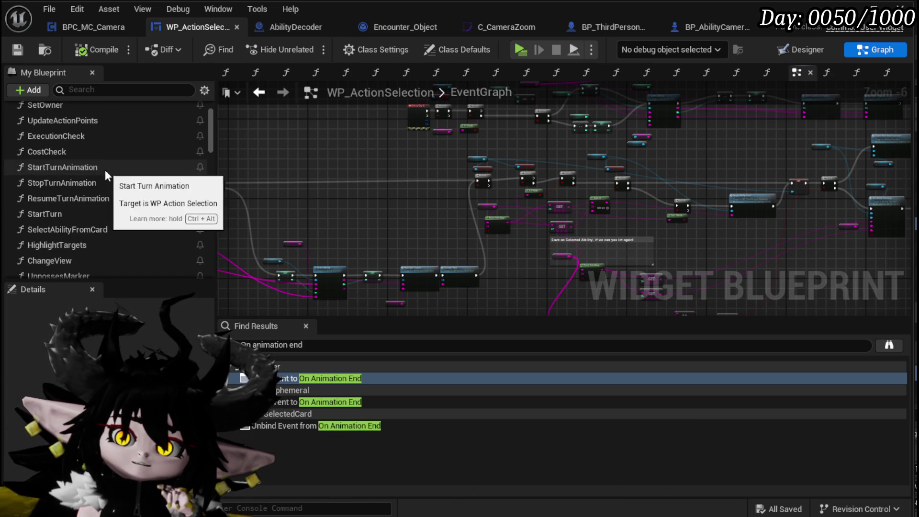
scroll(105, 169, down, 2)
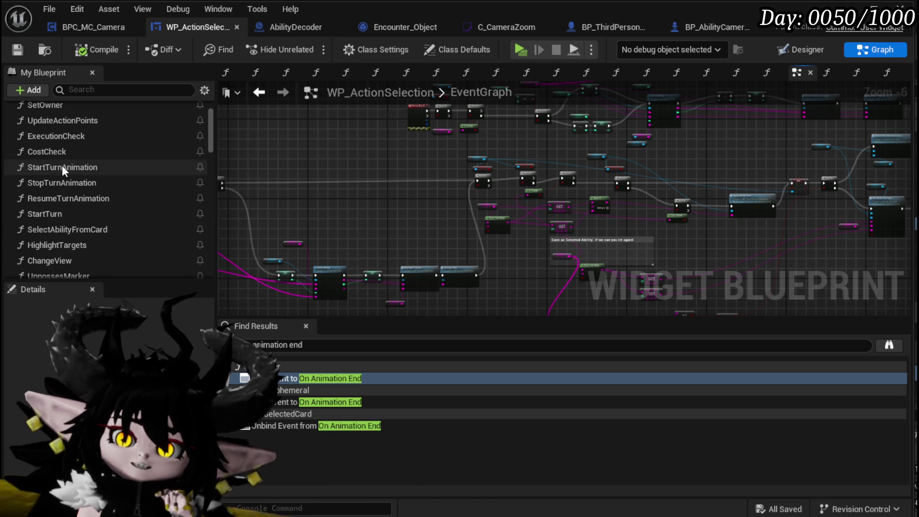
double_click(79, 228)
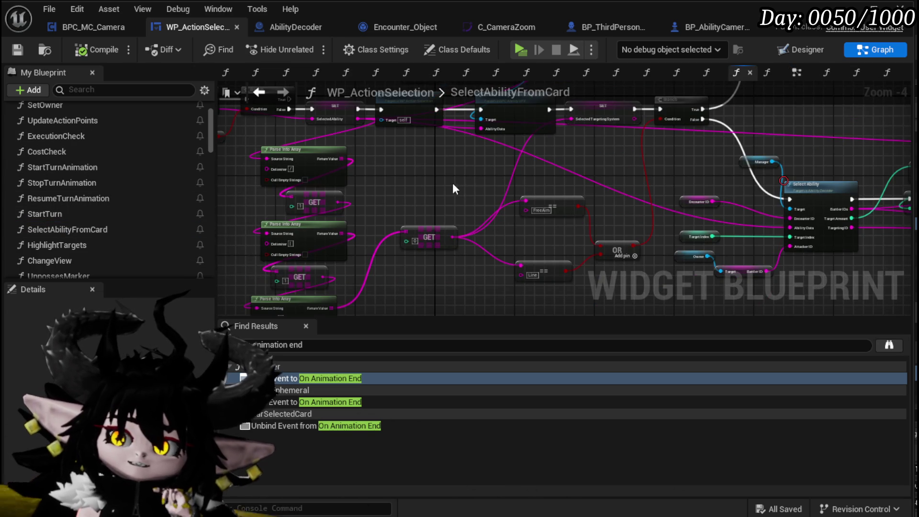
Box-select the function's first group of nodes and shift them left to tidy the graph
drag(458, 182, 510, 219)
scroll(471, 194, up, 2)
mouse_move(471, 194)
mouse_down()
mouse_move(404, 257)
mouse_move(631, 244)
mouse_move(418, 222)
mouse_move(420, 242)
mouse_move(385, 269)
mouse_move(380, 229)
mouse_up()
scroll(380, 229, down, 1)
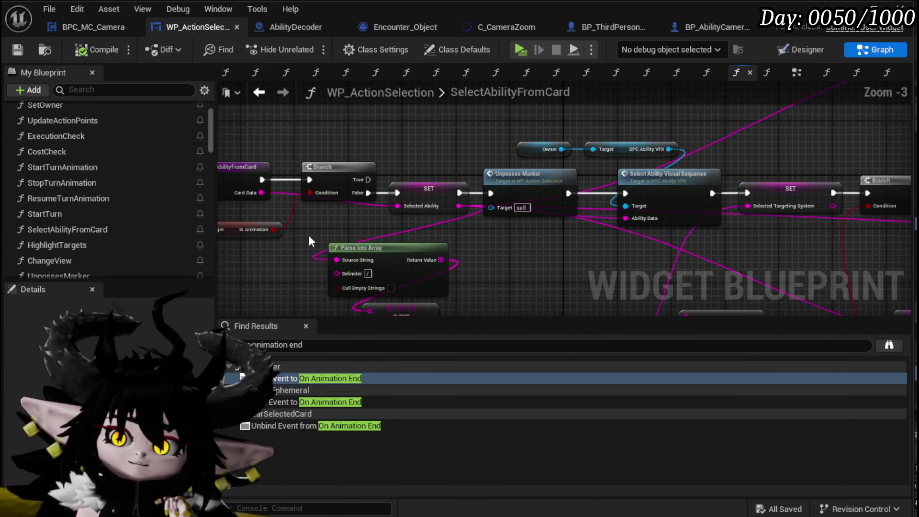
drag(308, 235, 390, 239)
mouse_move(269, 153)
mouse_down()
mouse_move(324, 198)
mouse_move(481, 263)
mouse_up()
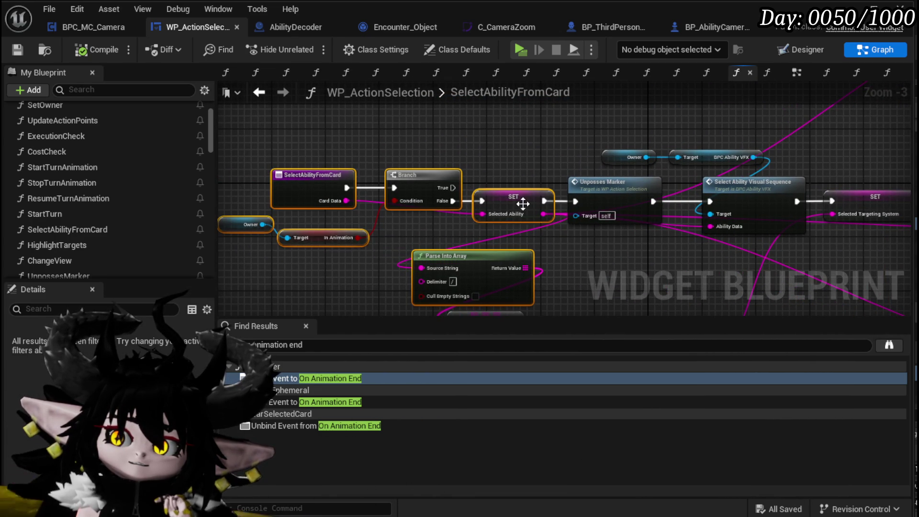
drag(522, 204, 369, 203)
Move the Owner and Manager getters above the Server Set Aim Marker calls, then drag a wire from Owner
drag(562, 231, 257, 210)
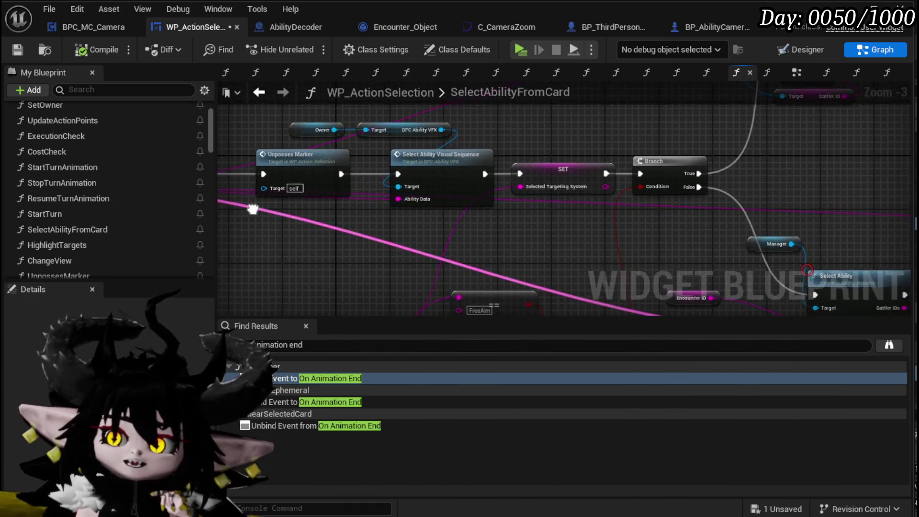
drag(598, 225, 375, 215)
drag(565, 268, 558, 203)
scroll(527, 244, up, 1)
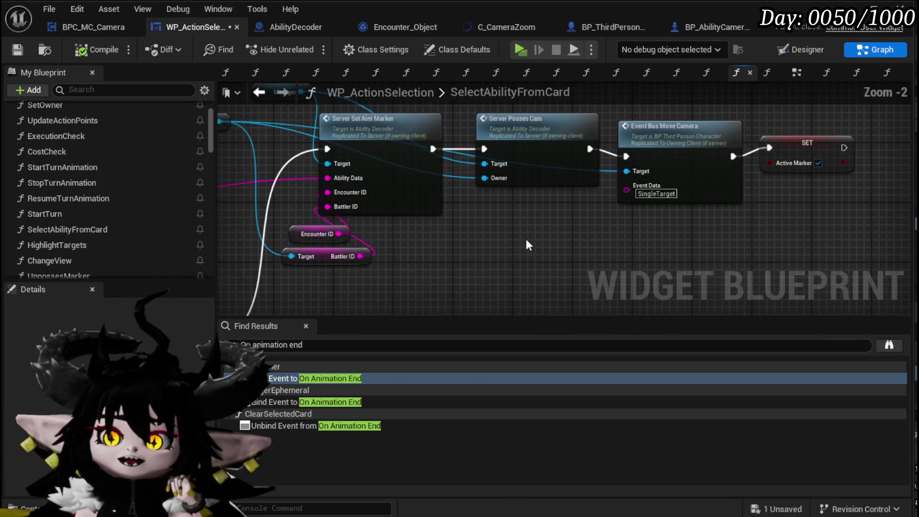
mouse_move(524, 232)
mouse_down()
mouse_move(568, 158)
mouse_move(335, 194)
mouse_up()
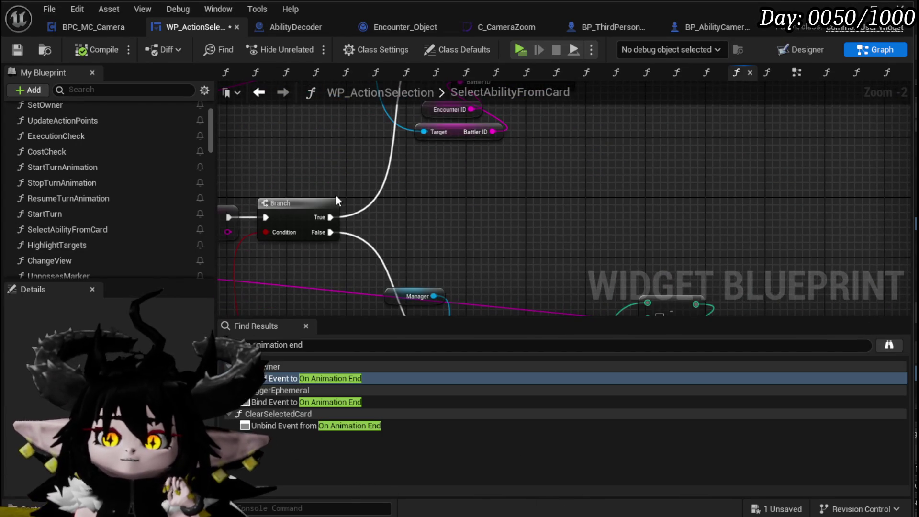
mouse_move(456, 183)
mouse_down()
mouse_move(531, 205)
mouse_move(531, 288)
mouse_up()
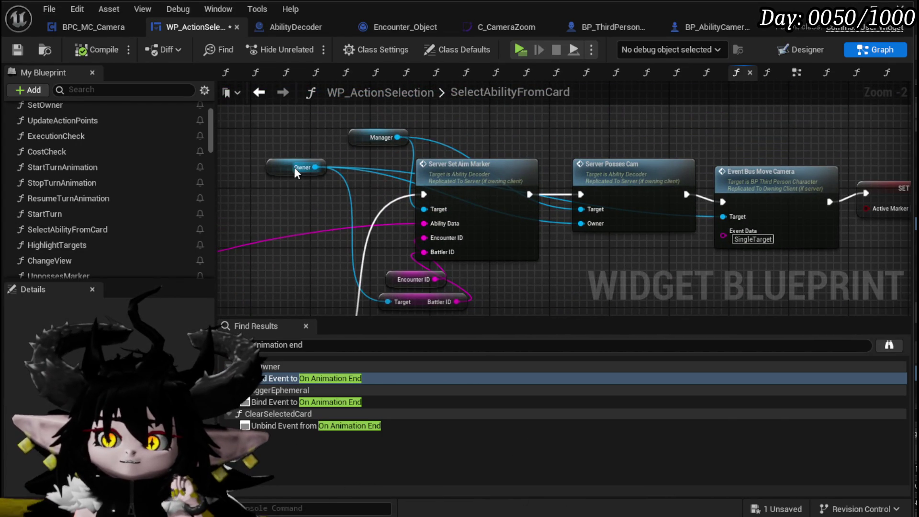
drag(278, 161, 330, 189)
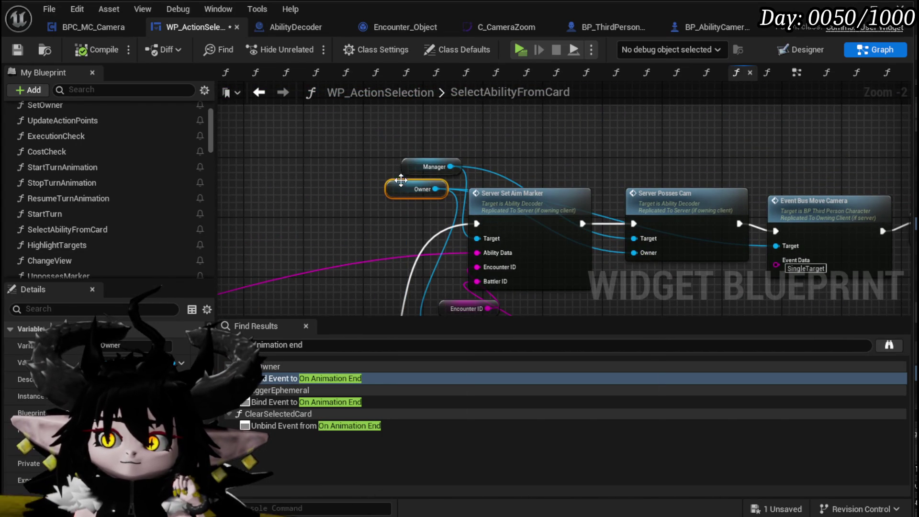
mouse_move(399, 181)
mouse_down()
mouse_move(383, 184)
mouse_move(365, 128)
mouse_move(329, 89)
mouse_up()
ctrl+click(389, 153)
click(492, 139)
drag(358, 124, 505, 127)
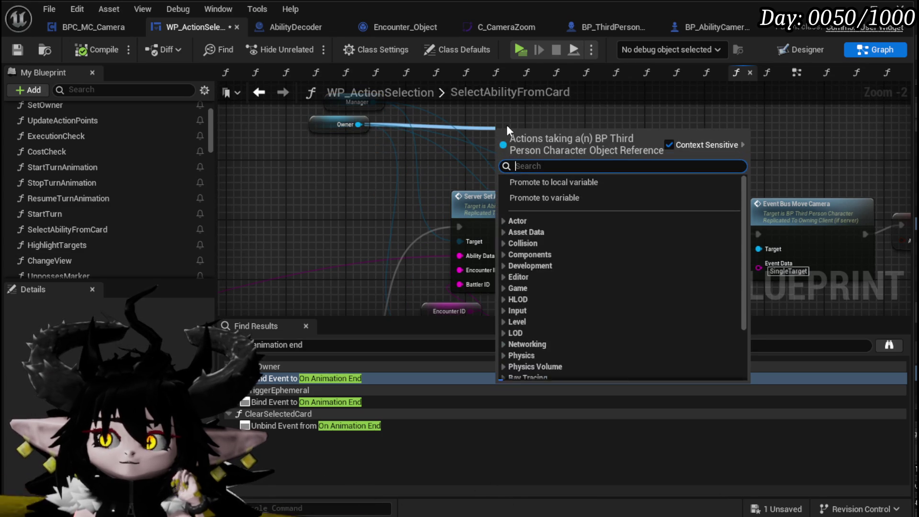
Add a Get BPC MC Camera node from the Owner wire and place it above the Event Bus node
text(BPC Camera)
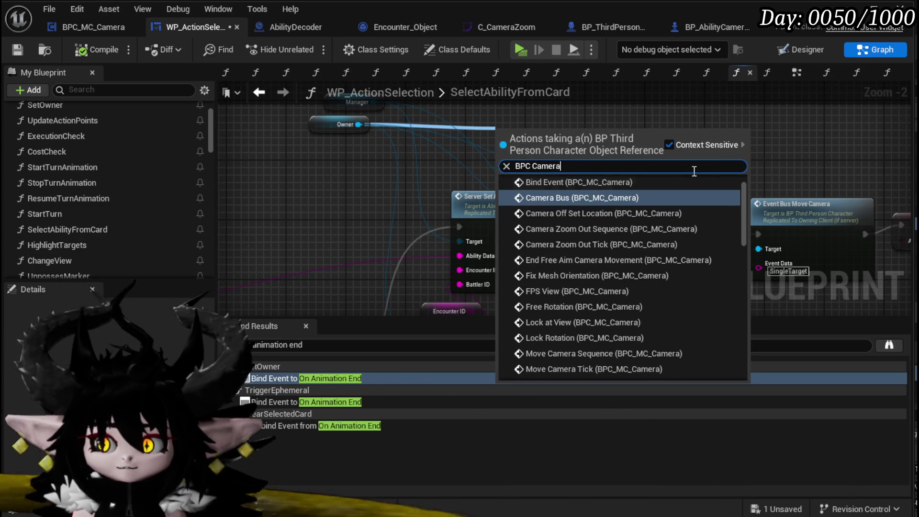
drag(743, 193, 717, 409)
click(591, 362)
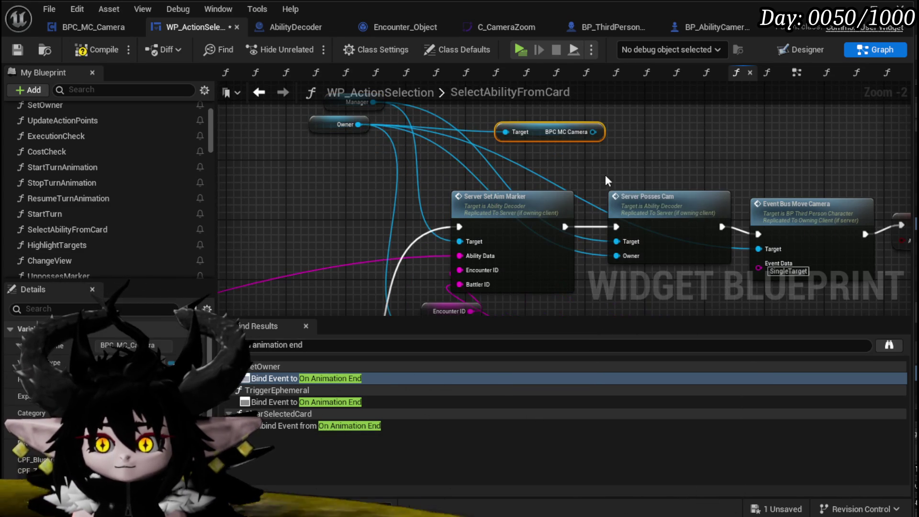
drag(555, 135, 239, 127)
mouse_move(424, 163)
mouse_down()
mouse_move(312, 148)
mouse_move(306, 174)
mouse_move(359, 188)
mouse_up()
mouse_move(280, 128)
mouse_down()
mouse_move(802, 144)
mouse_move(545, 155)
mouse_up()
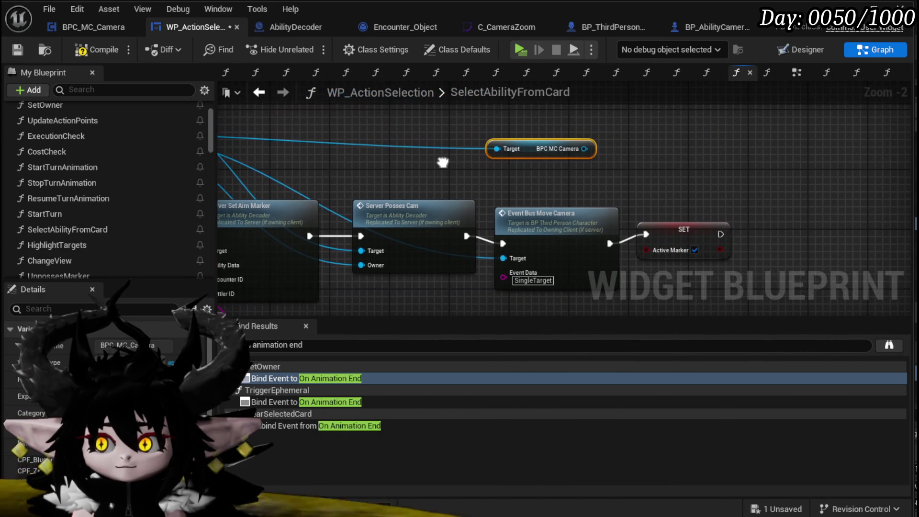
Compile and save WP_ActionSelection, then nudge the camera getter into position
click(20, 54)
drag(532, 147, 517, 133)
click(518, 115)
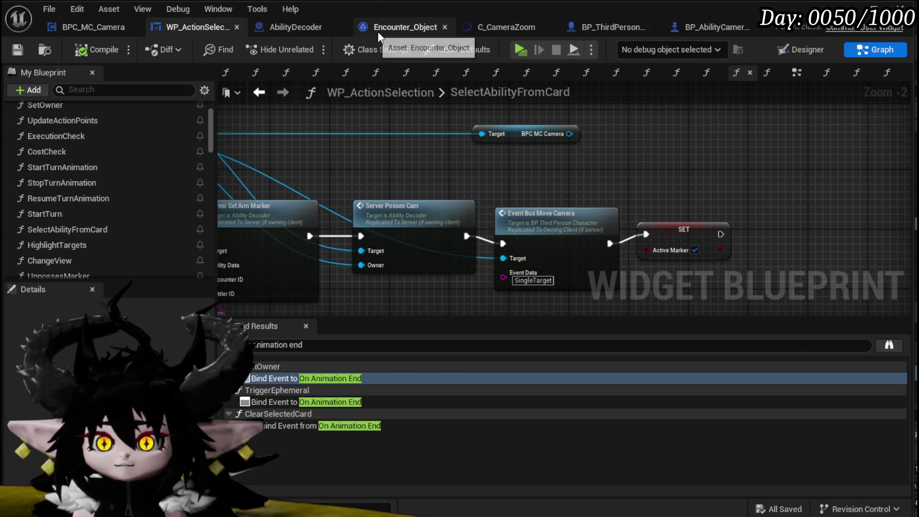
Switch to BPC_MC_Camera and review the UpdateMeshToVector graph and its End Camera Location variable
click(67, 26)
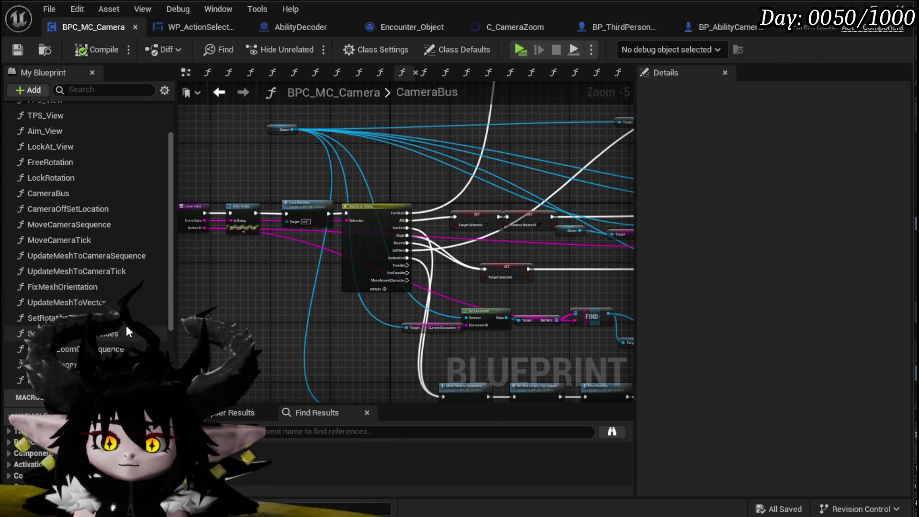
double_click(110, 302)
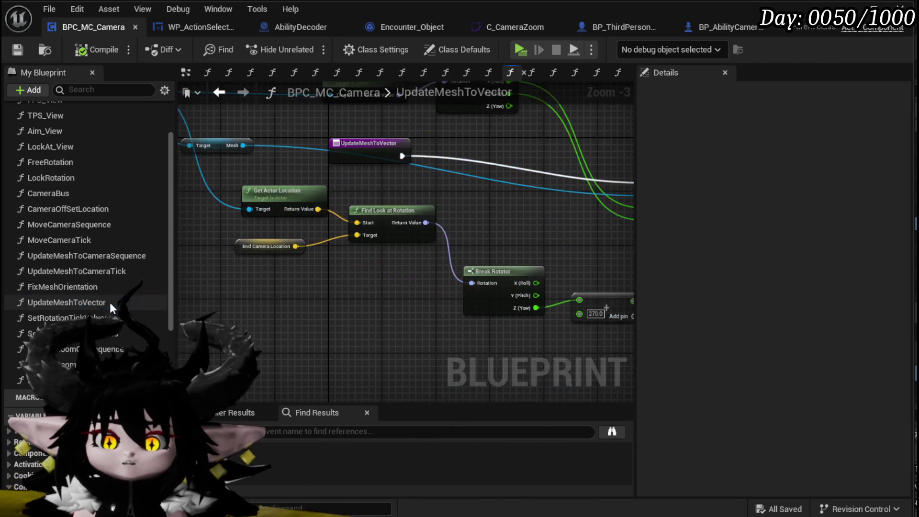
drag(219, 269, 281, 296)
click(278, 289)
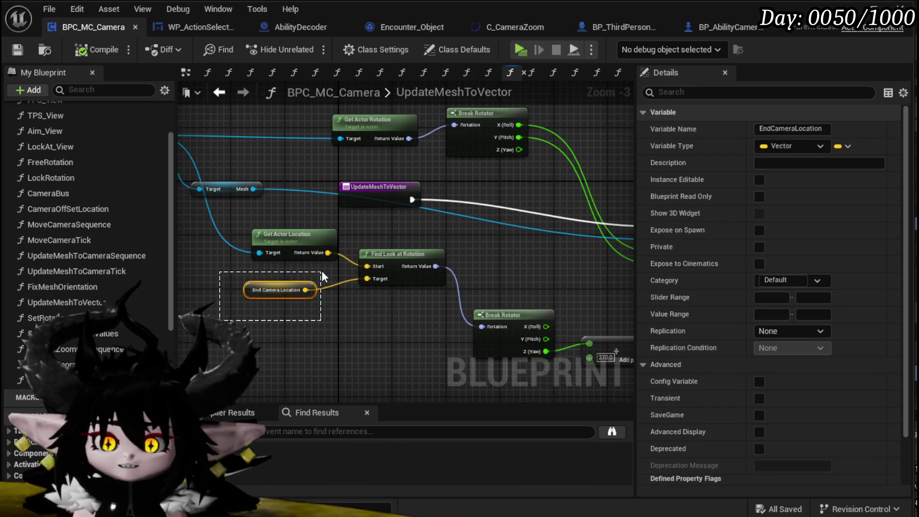
drag(312, 273, 212, 318)
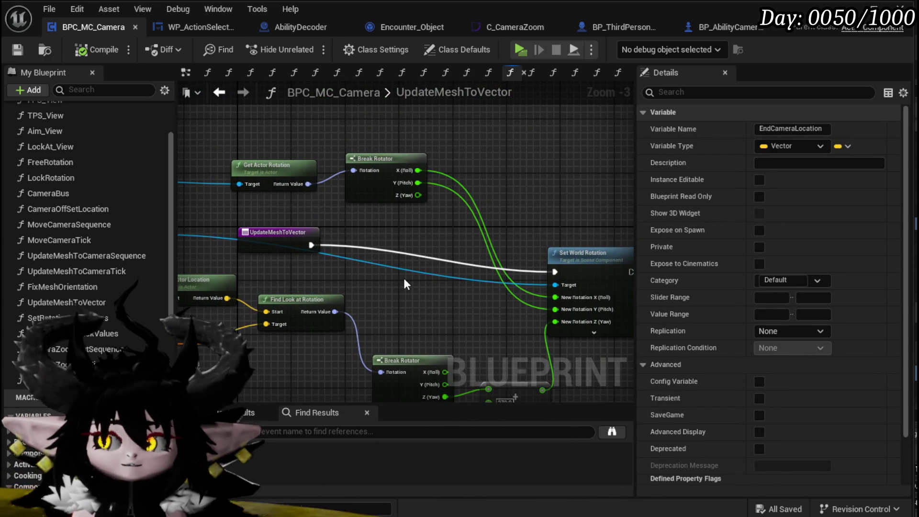
mouse_move(403, 276)
mouse_down()
mouse_move(330, 224)
mouse_move(482, 262)
mouse_up()
drag(345, 229, 348, 243)
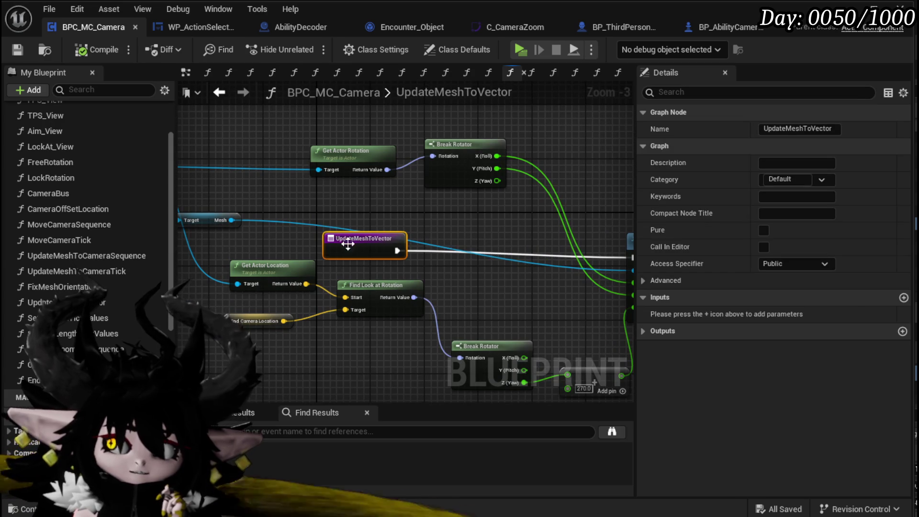
Open UpdateMeshToCameraSequence, then UpdateMeshToCameraTick, and inspect its Owner node
double_click(138, 259)
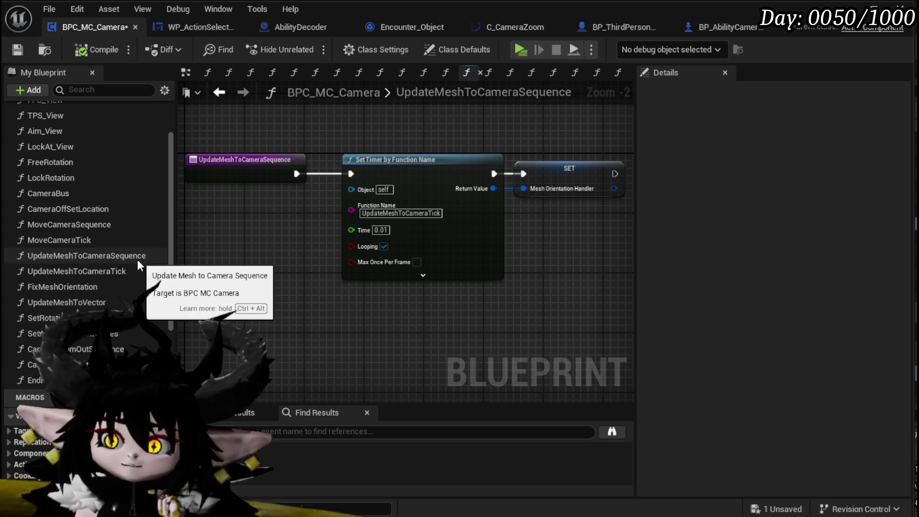
double_click(125, 270)
scroll(309, 306, down, 3)
scroll(298, 297, up, 2)
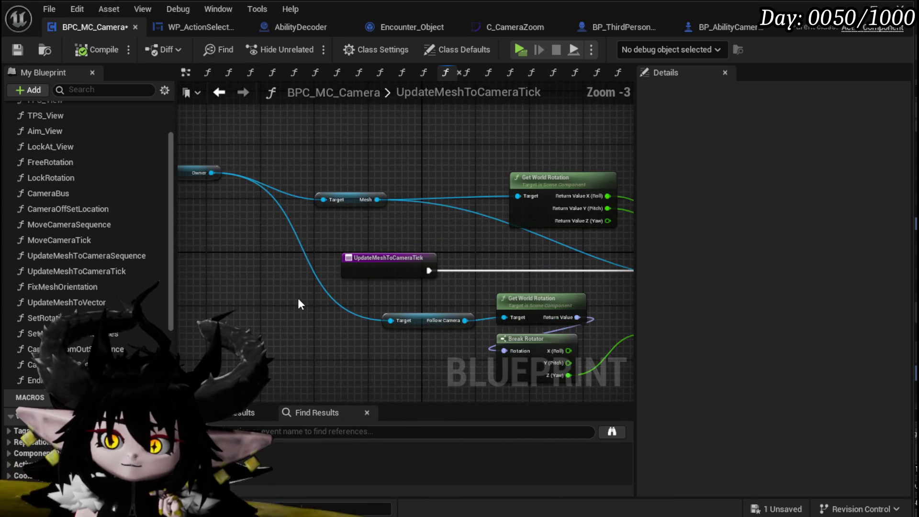
click(260, 214)
click(271, 240)
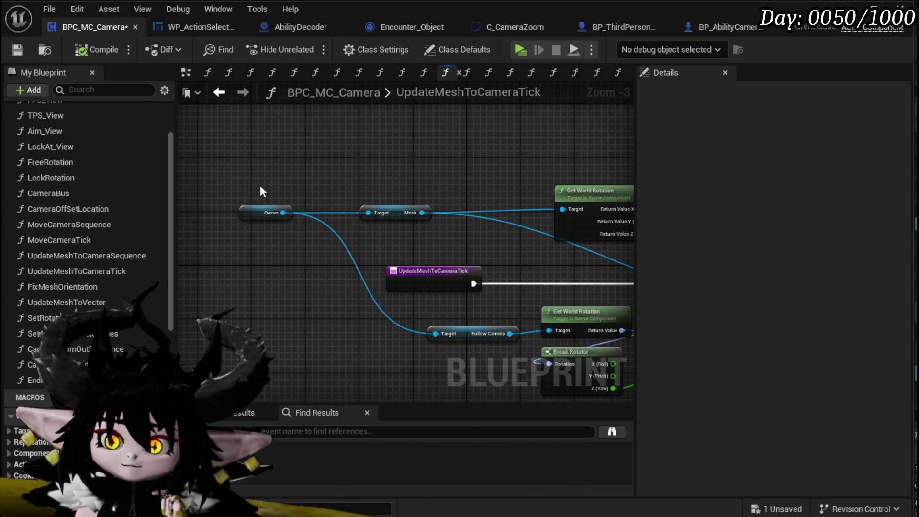
scroll(74, 197, up, 5)
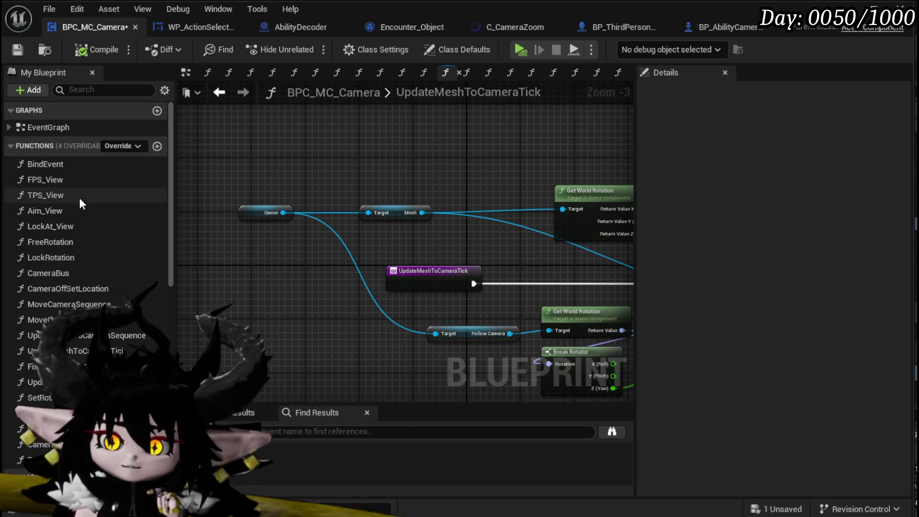
Add a new function named UpdateMeshToMarker to BPC_MC_Camera
click(157, 146)
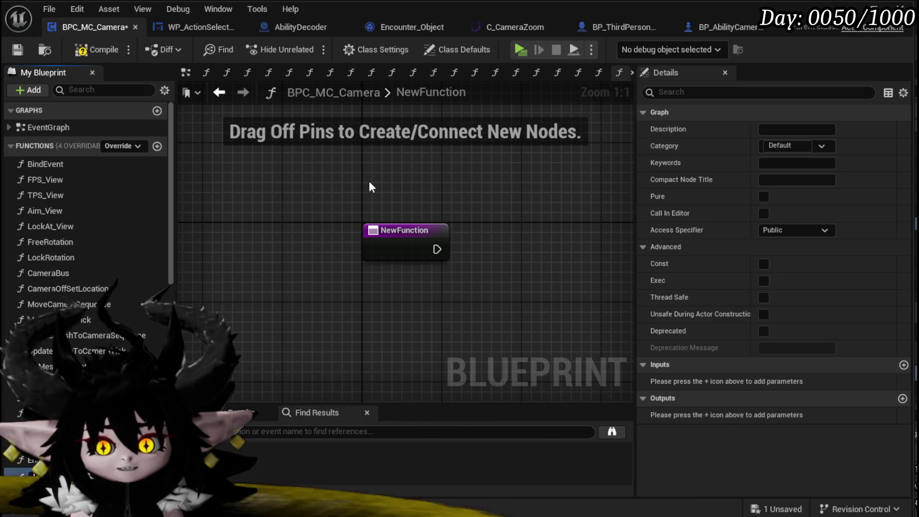
text(UpdateMeshToMarker)
key(Return)
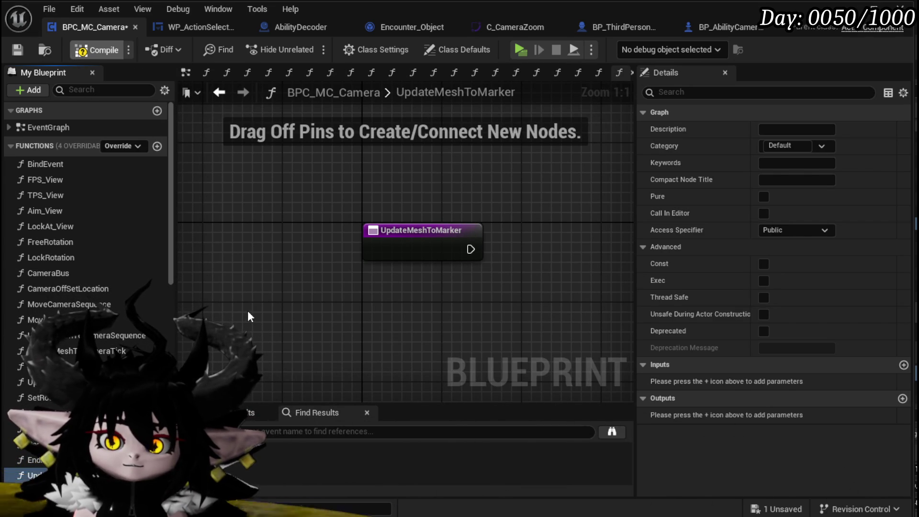
In UpdateMeshToCameraTick, select the Follow Camera through Print String rotation nodes
double_click(95, 339)
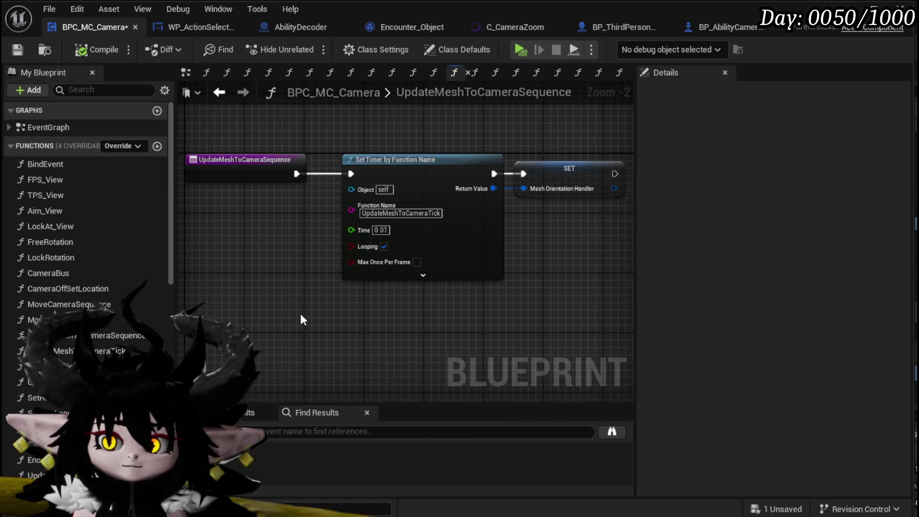
double_click(86, 350)
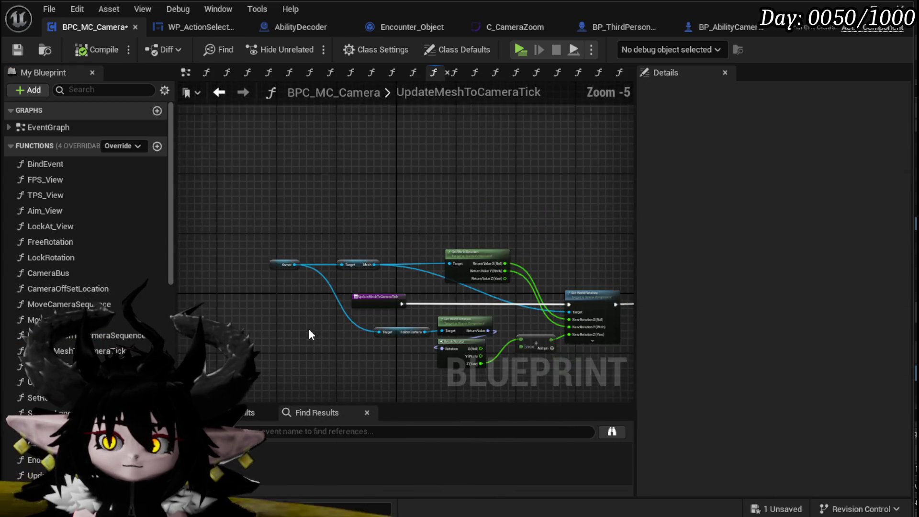
drag(487, 231, 553, 193)
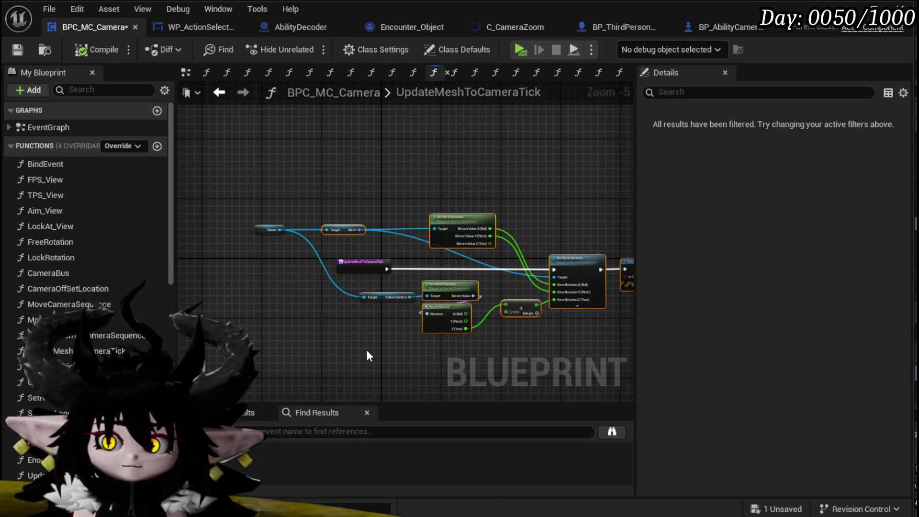
mouse_move(234, 323)
mouse_down()
mouse_move(243, 282)
mouse_move(337, 185)
mouse_move(512, 248)
mouse_up()
mouse_move(475, 309)
mouse_down()
mouse_move(489, 357)
mouse_move(611, 241)
mouse_move(556, 229)
mouse_up()
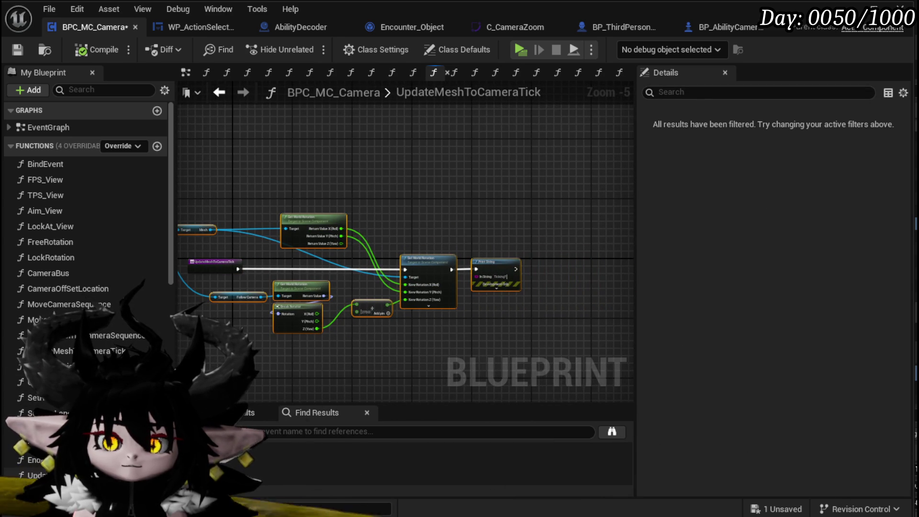
Paste the rotation nodes into the new function and rename it UpdateMeshToMarkerSequence
double_click(36, 475)
key(ctrl+v)
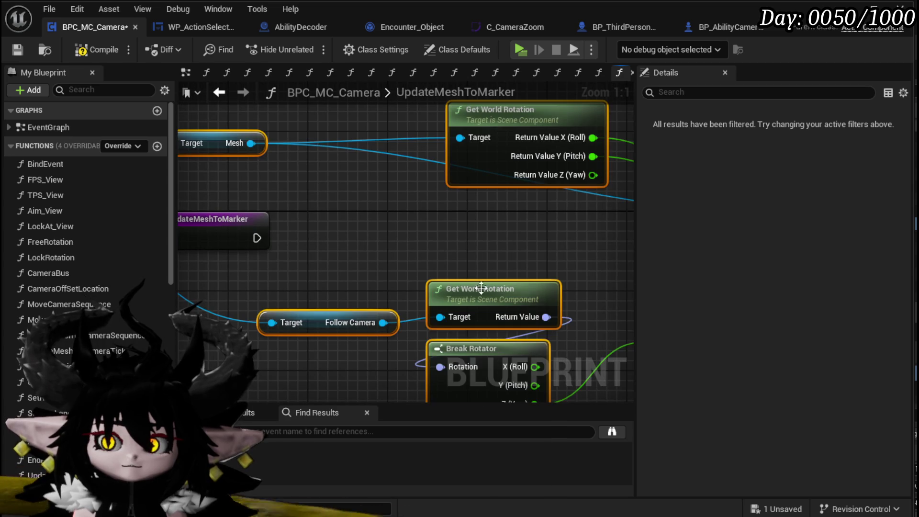
scroll(472, 276, down, 3)
drag(378, 238, 266, 247)
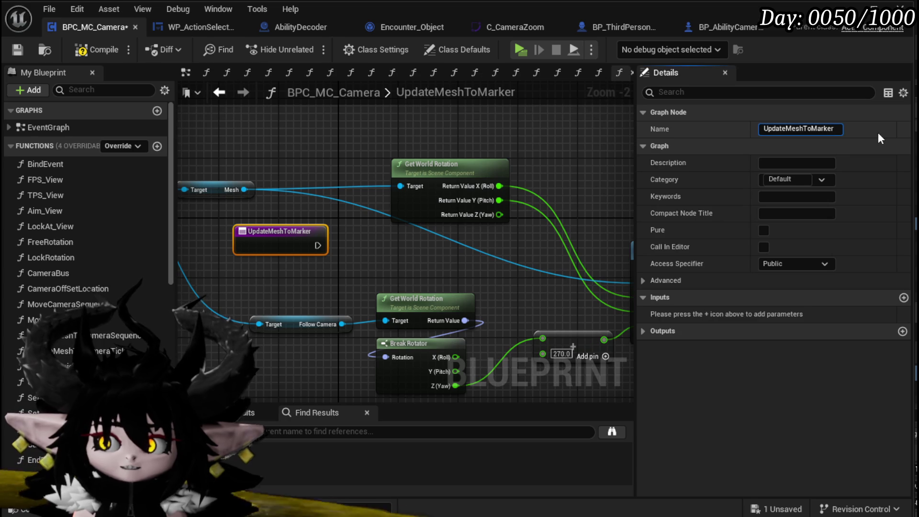
text(Sequ)
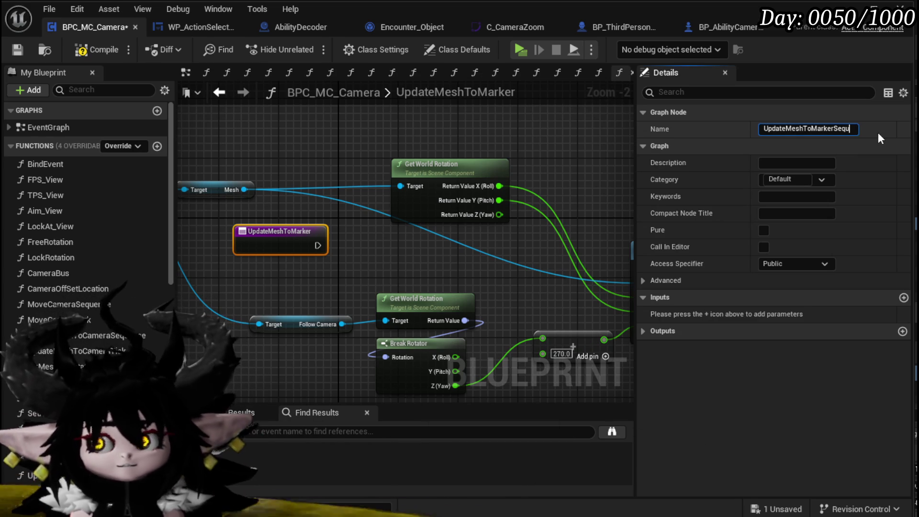
text(ence)
key(Return)
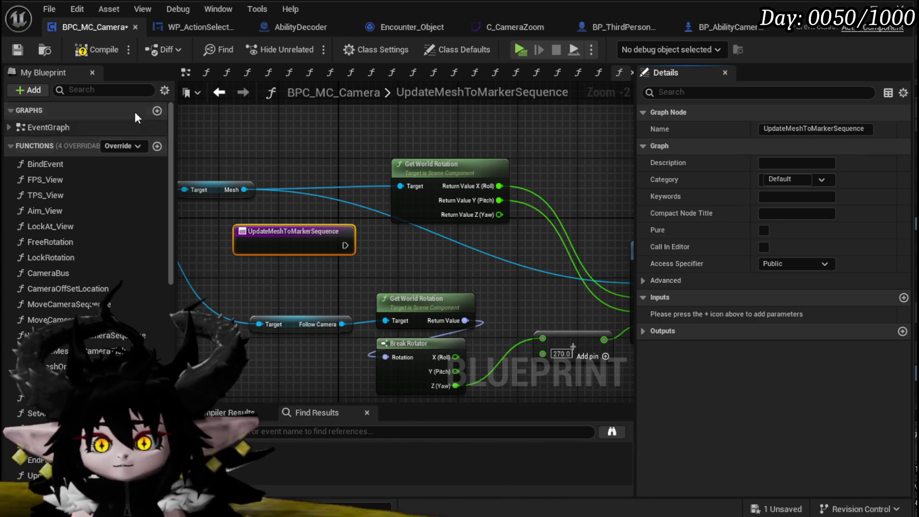
Delete an accidentally added NewEventGraph and add another blank function
click(157, 111)
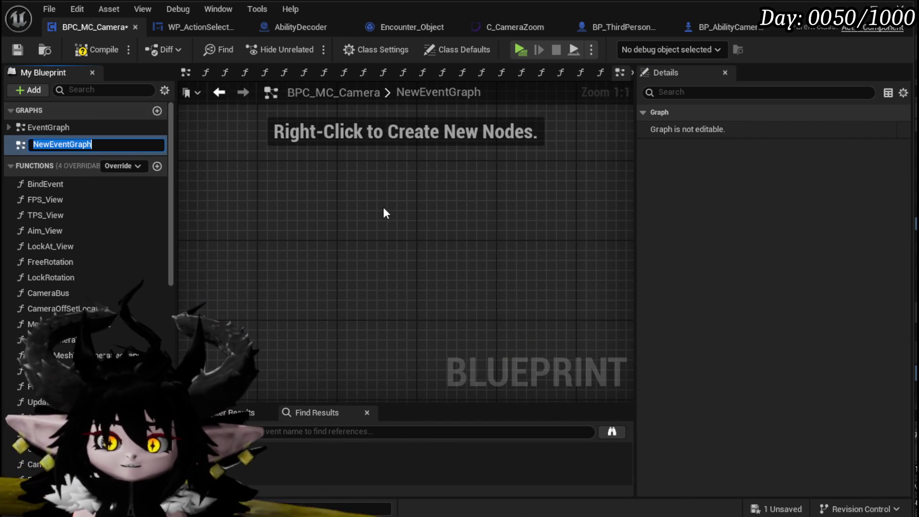
click(62, 142)
key(Delete)
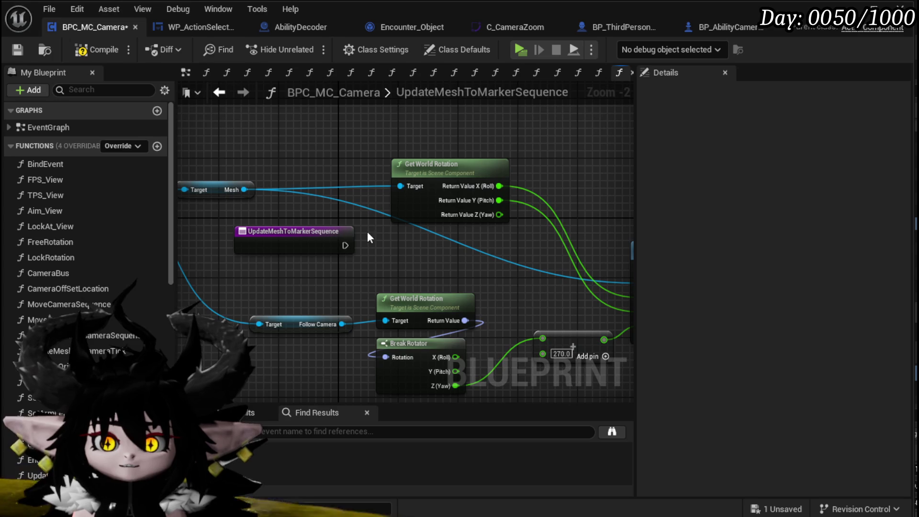
click(155, 149)
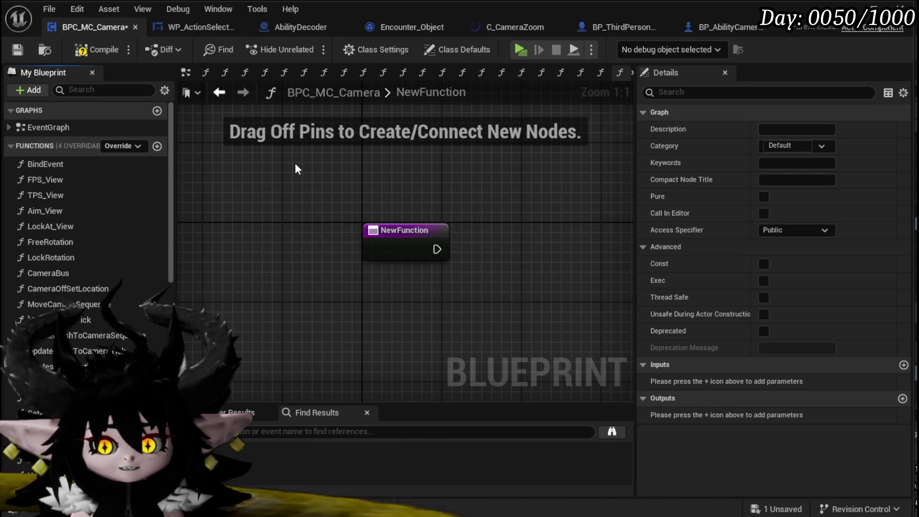
Name the function UpdateMeshToMarkerTick, paste the rotation nodes, and wire its entry to Set World Rotation
key(Return)
scroll(372, 337, down, 5)
key(ctrl+v)
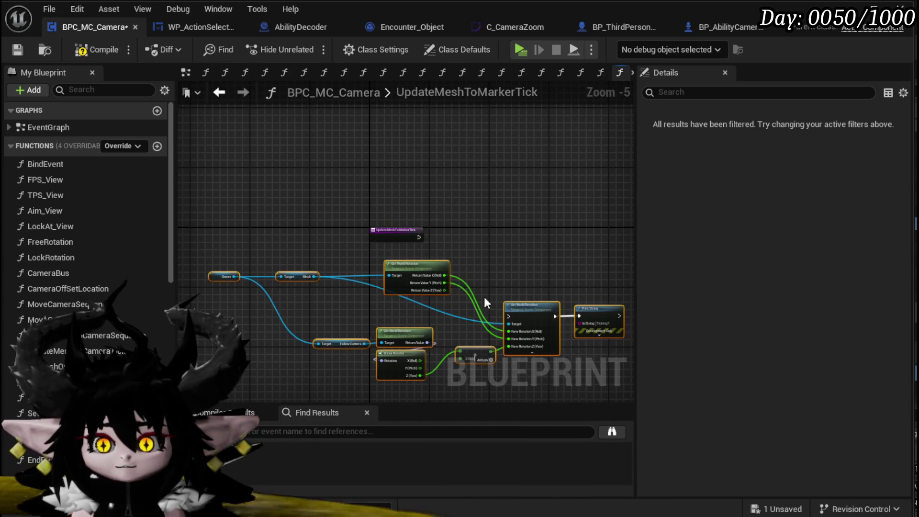
scroll(497, 219, up, 3)
mouse_move(392, 238)
mouse_down()
mouse_move(524, 239)
mouse_move(537, 246)
mouse_up()
drag(349, 227, 305, 241)
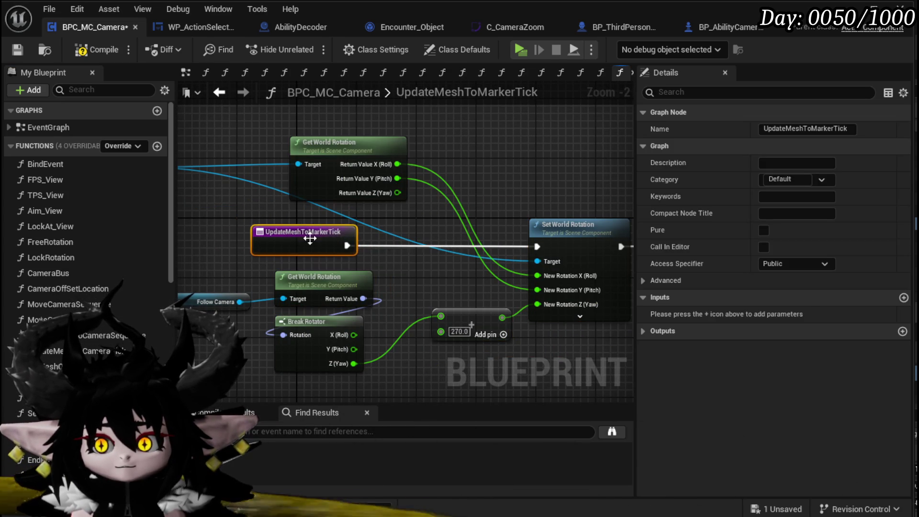
Reposition the Follow Camera node beside the rotation nodes and save the blueprint
click(180, 332)
drag(180, 332, 309, 297)
click(338, 271)
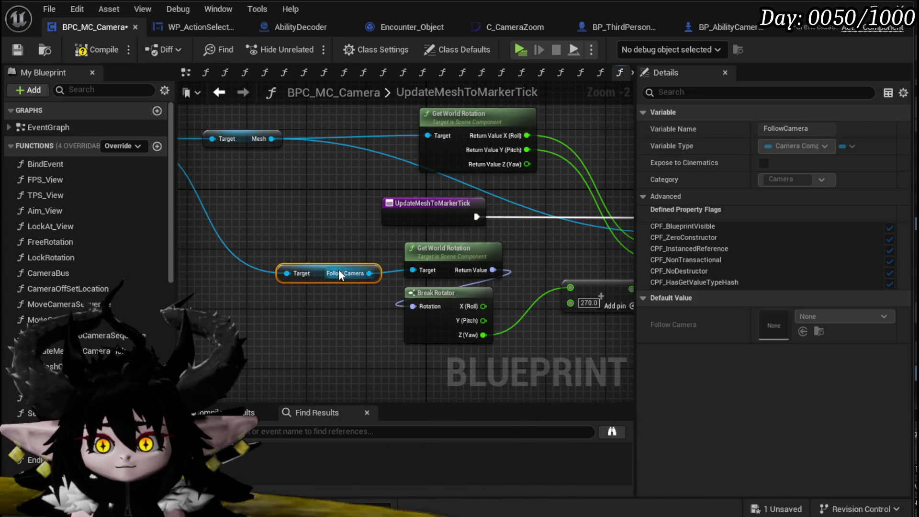
drag(338, 271, 301, 286)
click(348, 290)
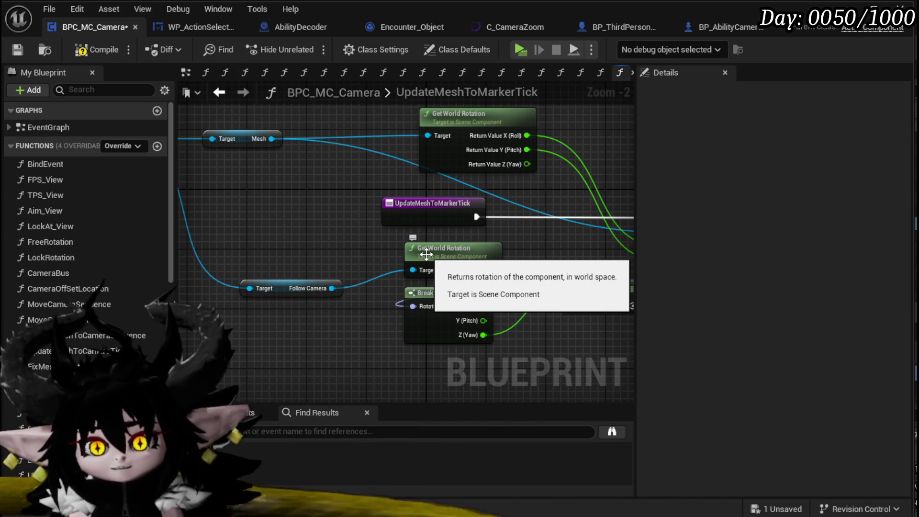
click(25, 50)
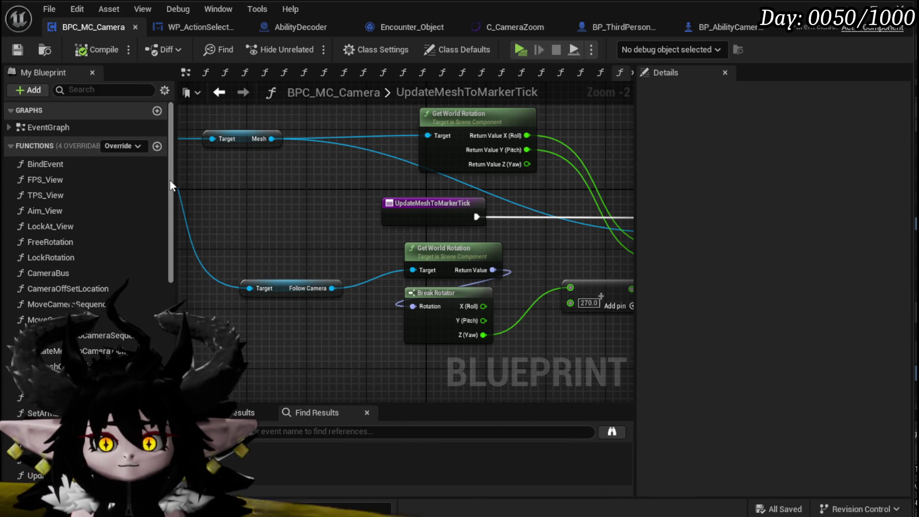
drag(172, 182, 171, 345)
scroll(169, 202, up, 4)
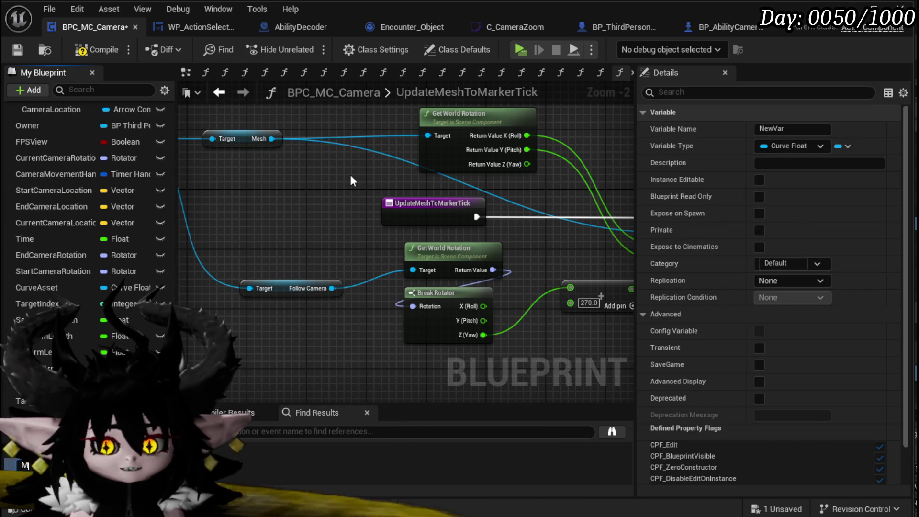
Change the MarkerActorRef variable's type to Actor and compile the blueprint
key(Return)
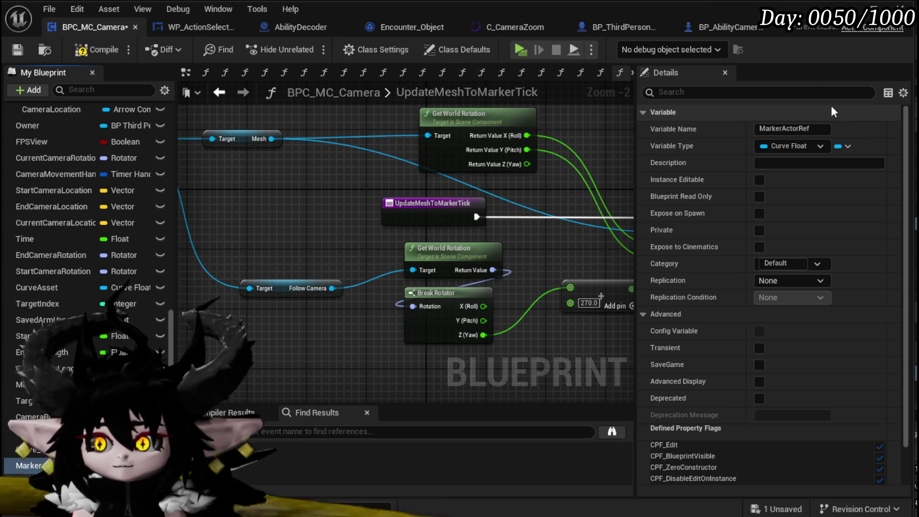
click(782, 150)
text(Act)
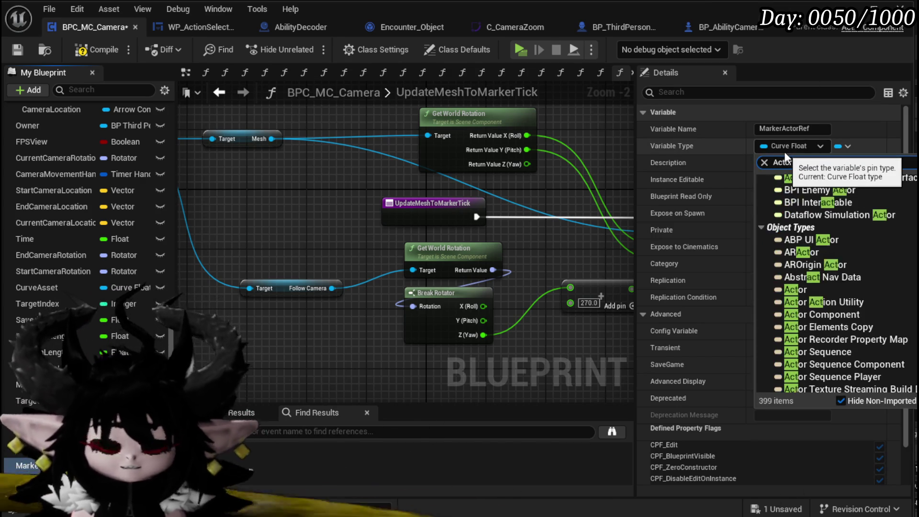
text(or)
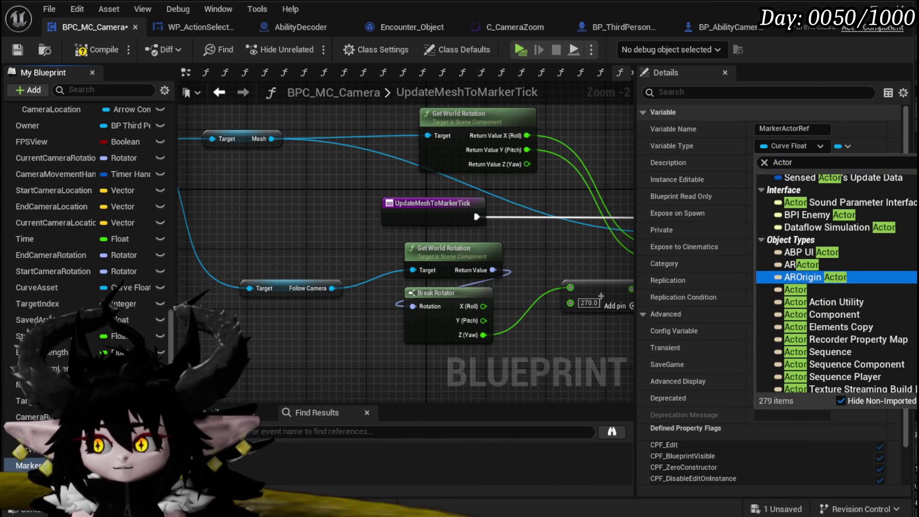
click(856, 290)
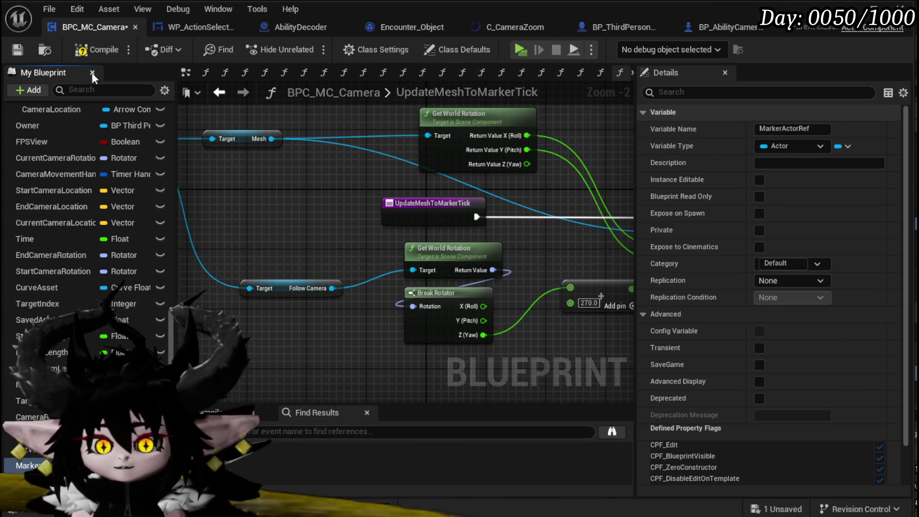
click(81, 49)
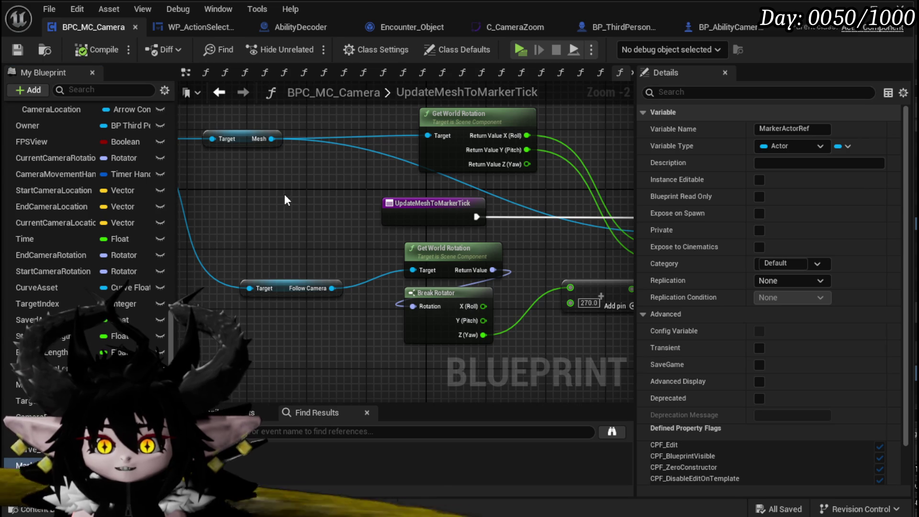
Delete the MarkerActorRef variable and save the blueprint
scroll(34, 202, up, 10)
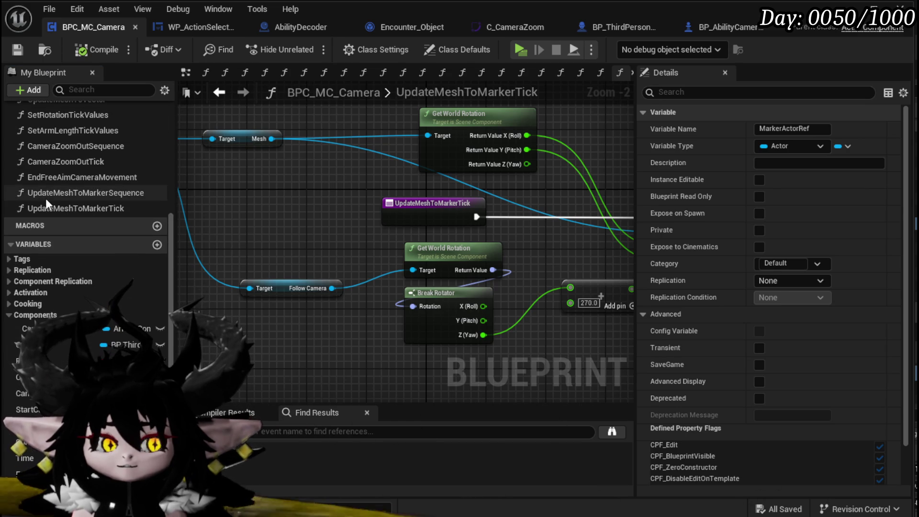
scroll(76, 248, down, 5)
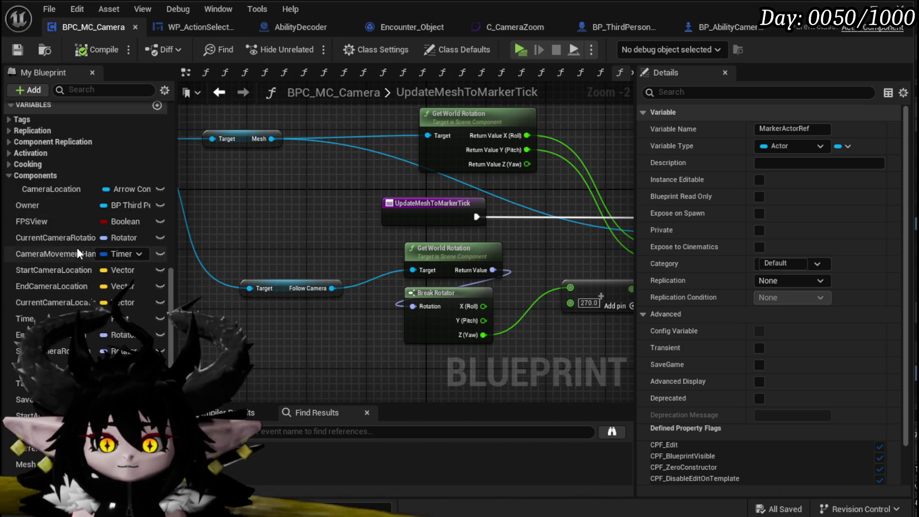
scroll(76, 248, down, 3)
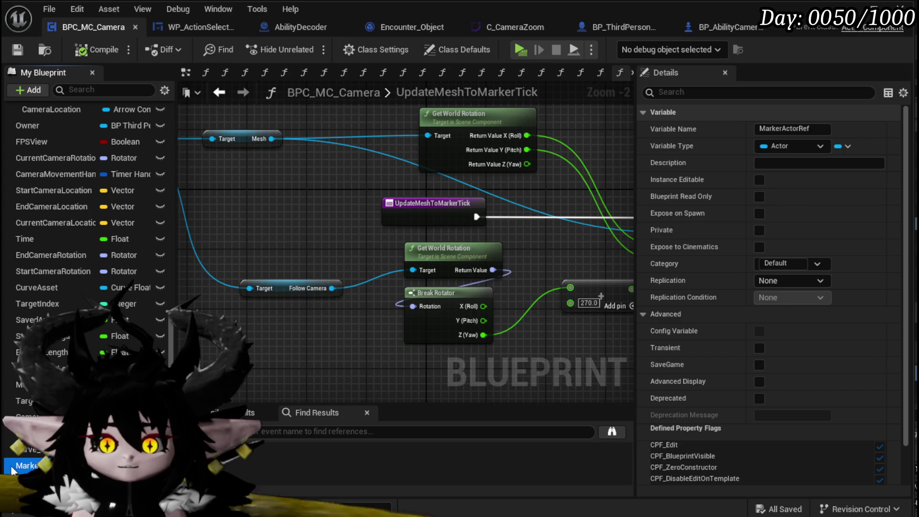
key(Delete)
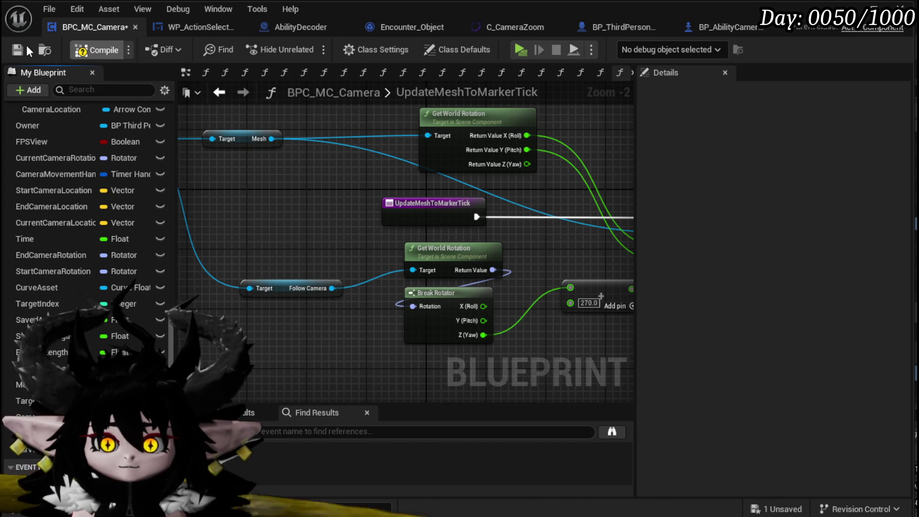
click(17, 50)
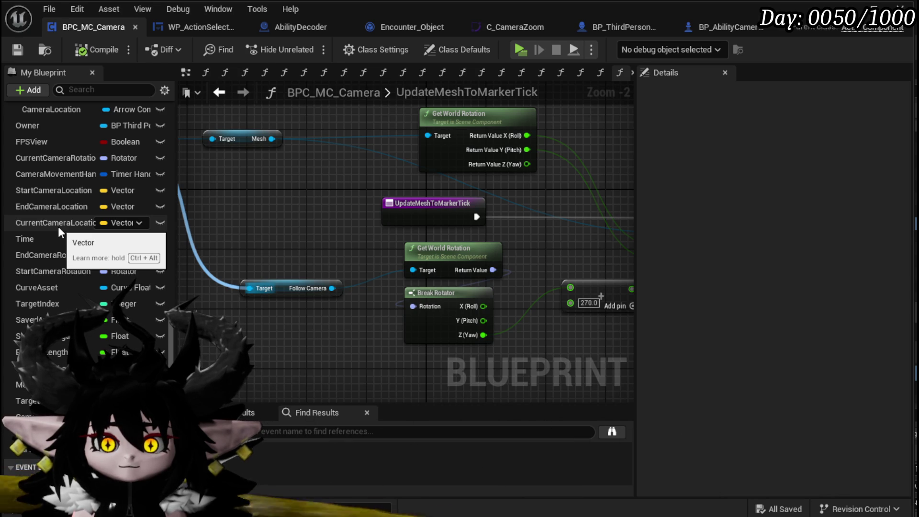
Add a new variable named MarkerRefActor
scroll(155, 266, up, 5)
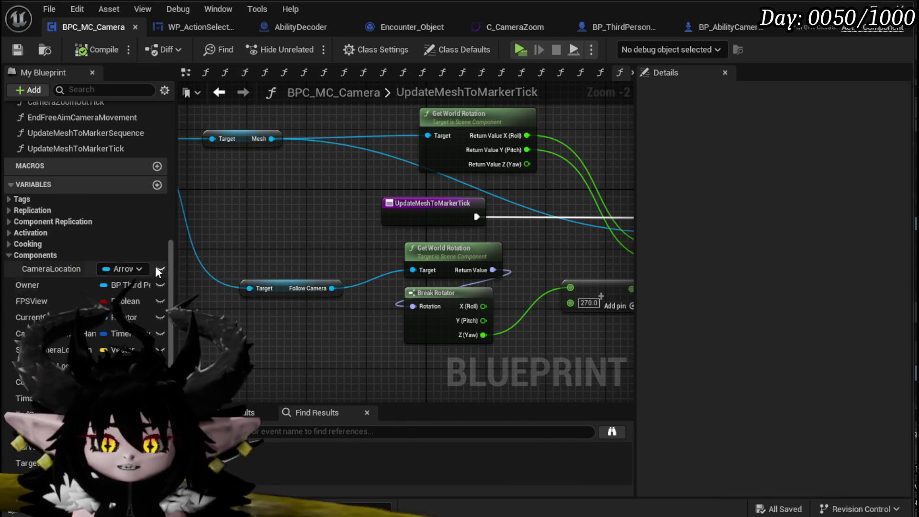
click(157, 184)
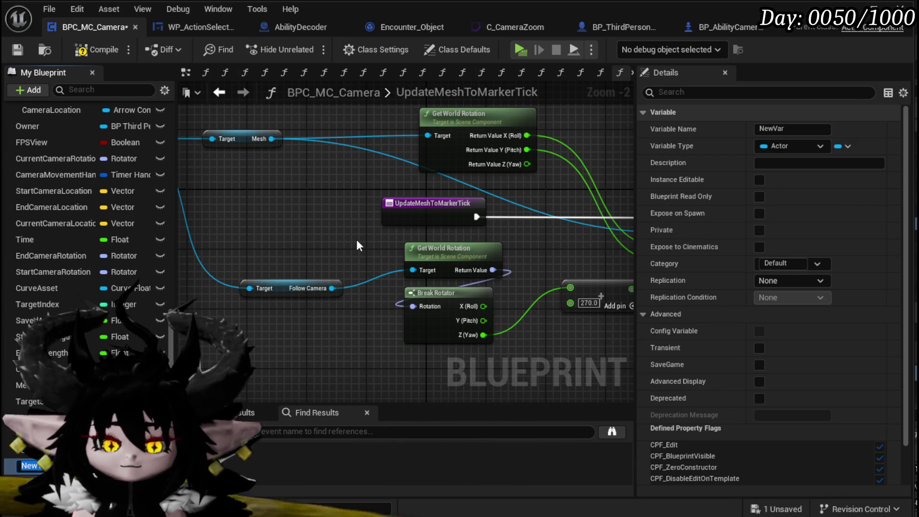
text(Ma)
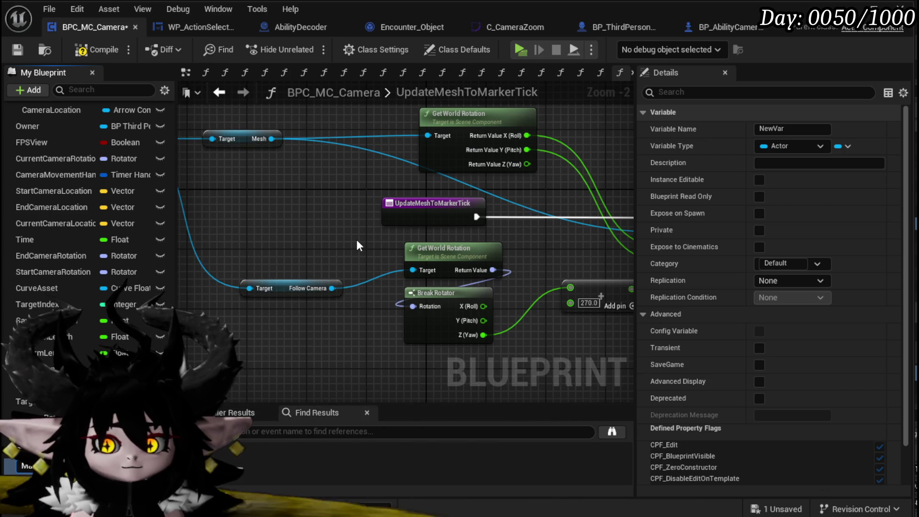
text(rkerRefActor)
key(Return)
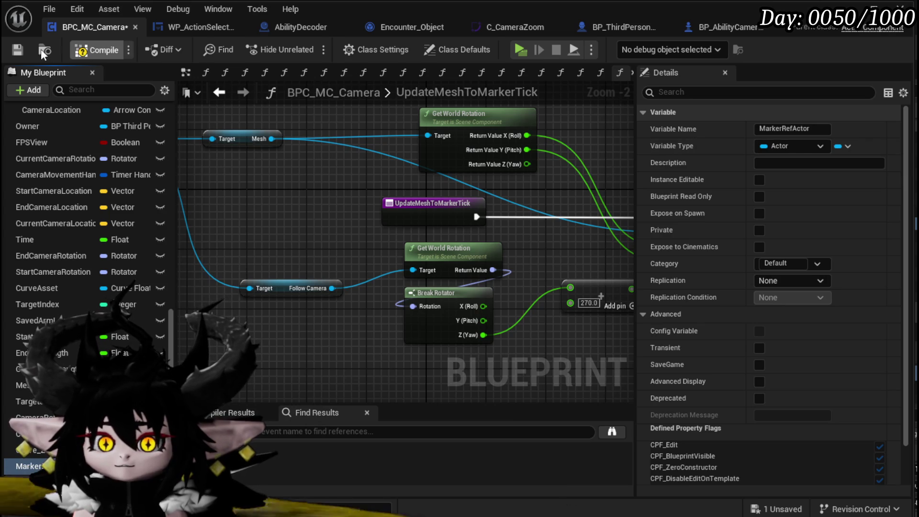
Add a MarkerRefActor getter feeding a Get Actor Location node
drag(320, 223, 386, 225)
mouse_move(28, 465)
mouse_down()
mouse_move(32, 447)
mouse_move(231, 241)
mouse_move(323, 235)
mouse_up()
click(279, 242)
text(get actor location)
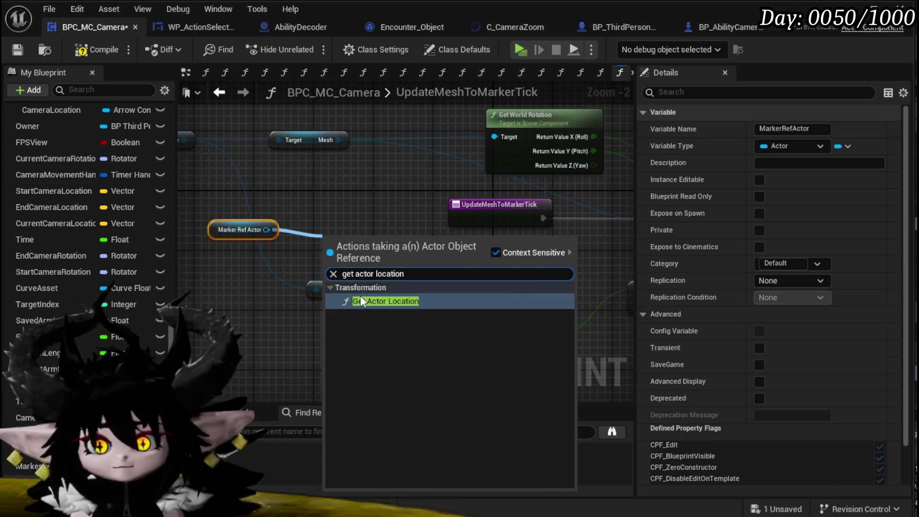
click(356, 301)
Add Get World Location for the mesh and arrange the location nodes
mouse_move(436, 268)
mouse_down()
mouse_move(226, 258)
mouse_move(199, 244)
mouse_move(400, 265)
mouse_up()
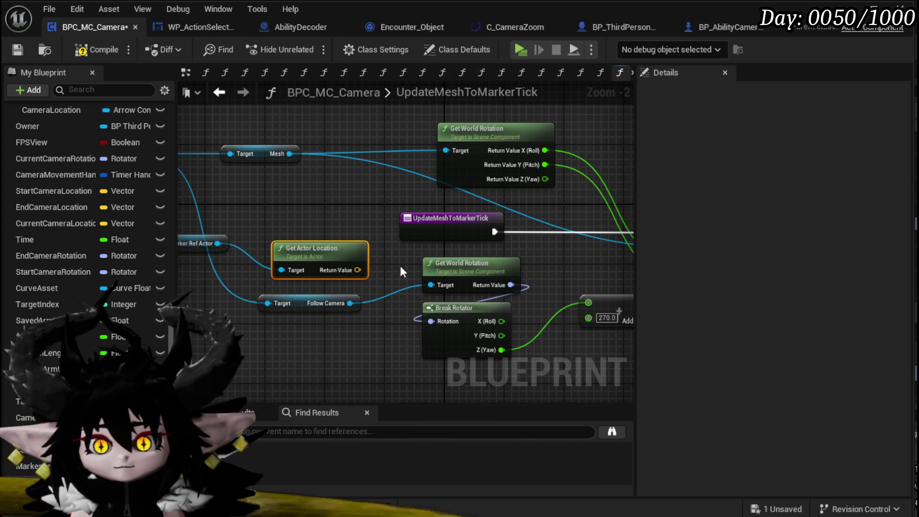
mouse_move(401, 269)
mouse_down()
mouse_move(573, 273)
mouse_move(307, 215)
mouse_move(227, 233)
mouse_move(353, 246)
mouse_move(357, 213)
mouse_move(254, 175)
mouse_move(343, 199)
mouse_up()
mouse_move(302, 177)
mouse_down()
mouse_move(285, 169)
mouse_move(288, 159)
mouse_move(297, 189)
mouse_up()
text(get world locati)
key(BackSpace)
key(BackSpace)
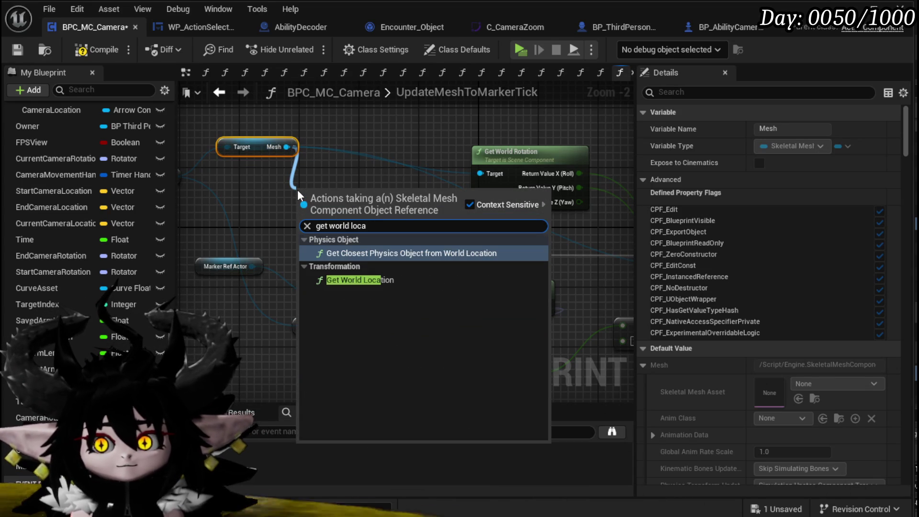
click(384, 278)
mouse_move(392, 243)
mouse_down()
mouse_move(136, 243)
mouse_move(100, 224)
mouse_up()
mouse_move(31, 252)
mouse_down()
mouse_move(401, 258)
mouse_move(265, 235)
mouse_up()
mouse_move(417, 185)
mouse_down()
mouse_move(266, 206)
mouse_move(351, 229)
mouse_up()
Add Find Look at Rotation toward the marker actor's location and feed it into Break Rotator
text(find l)
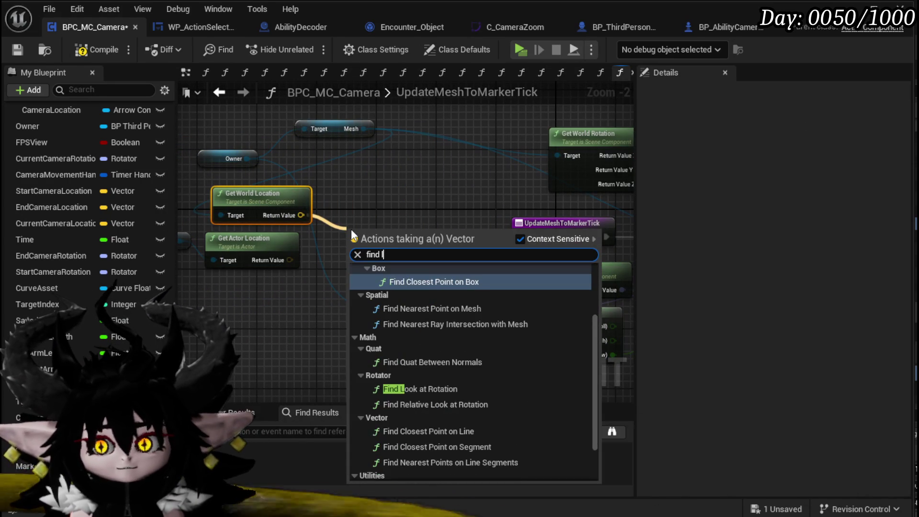
text(ook)
key(Escape)
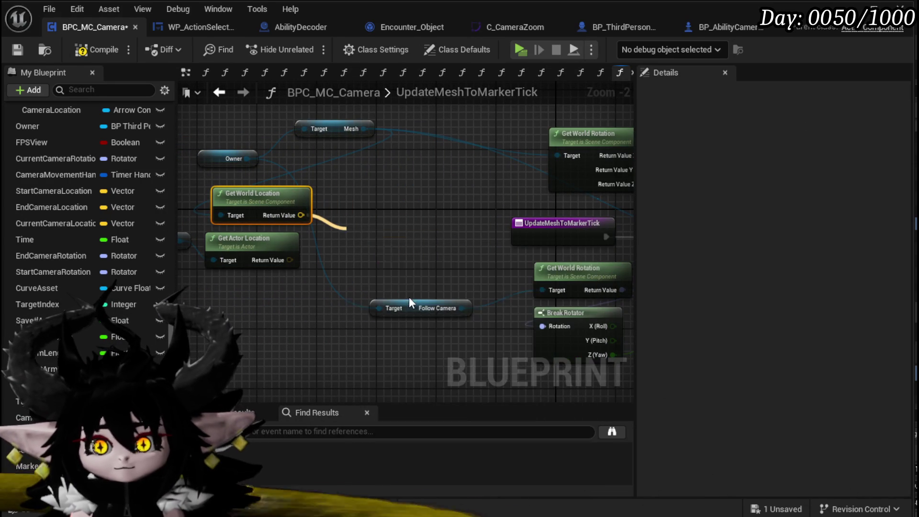
drag(290, 260, 355, 261)
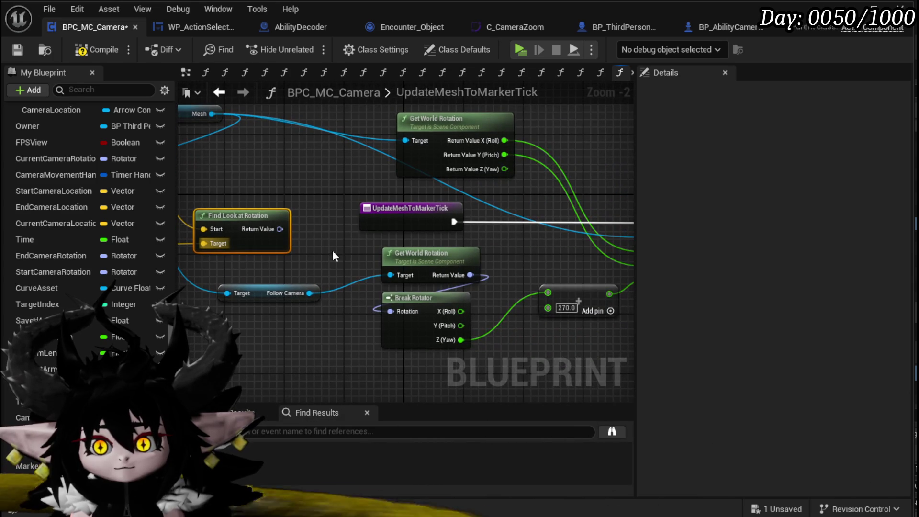
mouse_move(280, 228)
mouse_down()
mouse_move(370, 316)
mouse_move(391, 311)
mouse_up()
Delete the old Get World Rotation and Follow Camera nodes, tidy the layout, and save
click(431, 252)
key(Delete)
click(303, 289)
key(Delete)
mouse_move(275, 318)
mouse_down()
mouse_move(357, 237)
mouse_move(479, 277)
mouse_up()
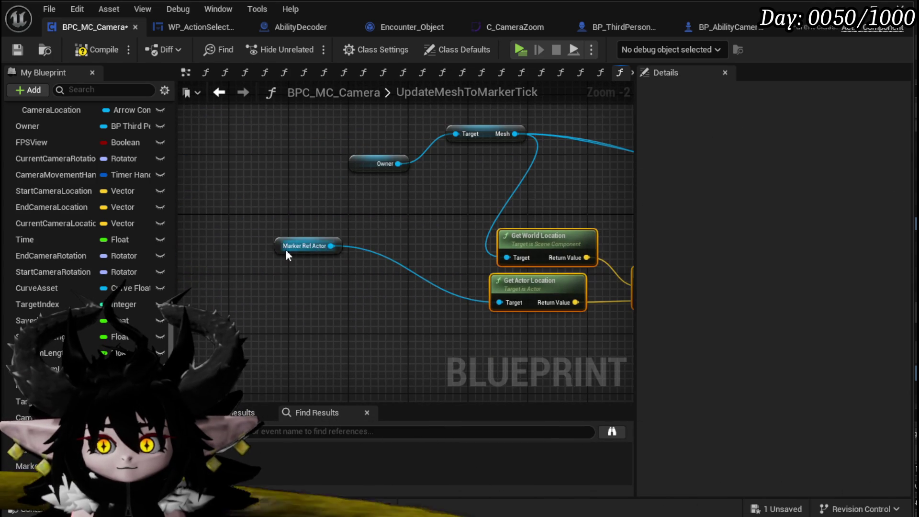
drag(285, 250, 478, 330)
key(ctrl+s)
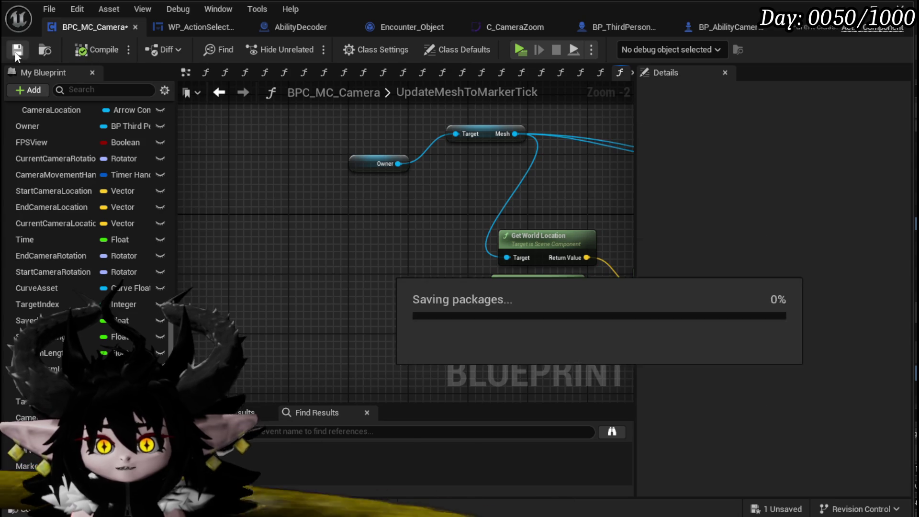
click(478, 338)
scroll(54, 231, up, 4)
scroll(56, 231, up, 5)
Clear out the old nodes in the UpdateMeshToMarkerSequence function
double_click(93, 211)
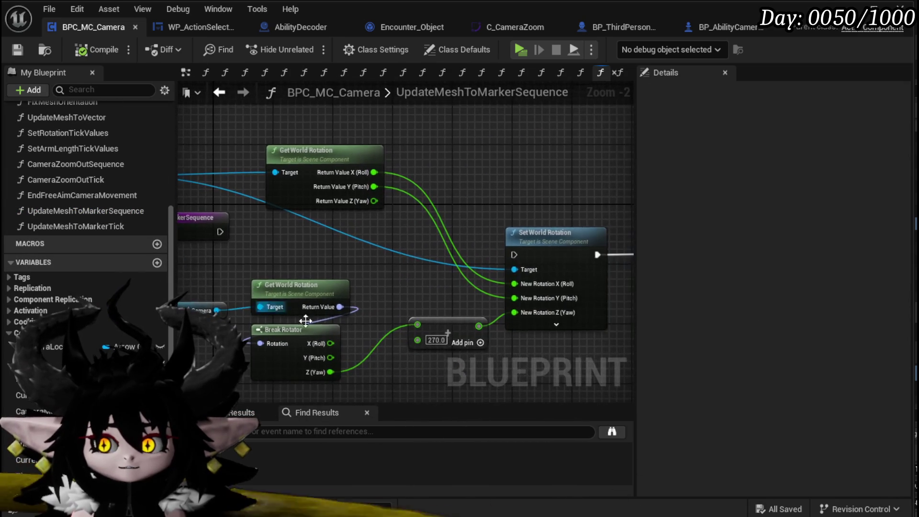
scroll(384, 329, down, 3)
drag(335, 381, 513, 225)
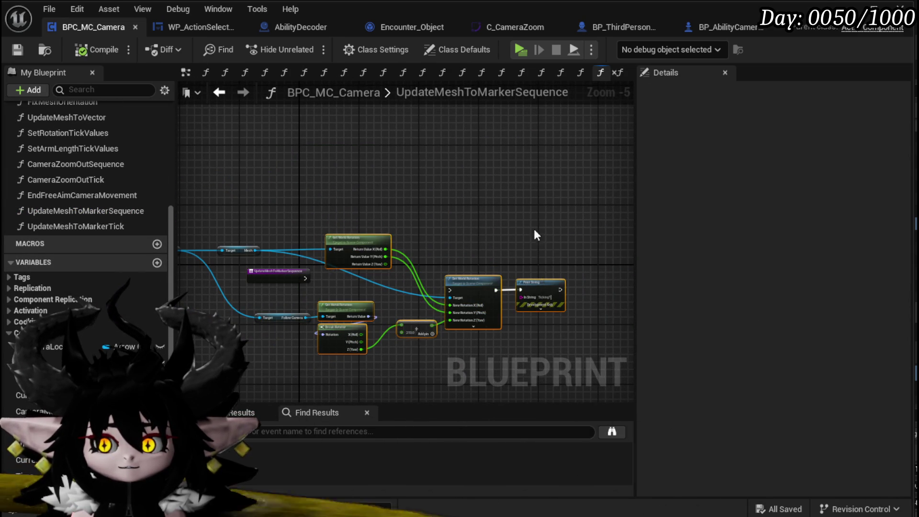
key(Delete)
key(Delete)
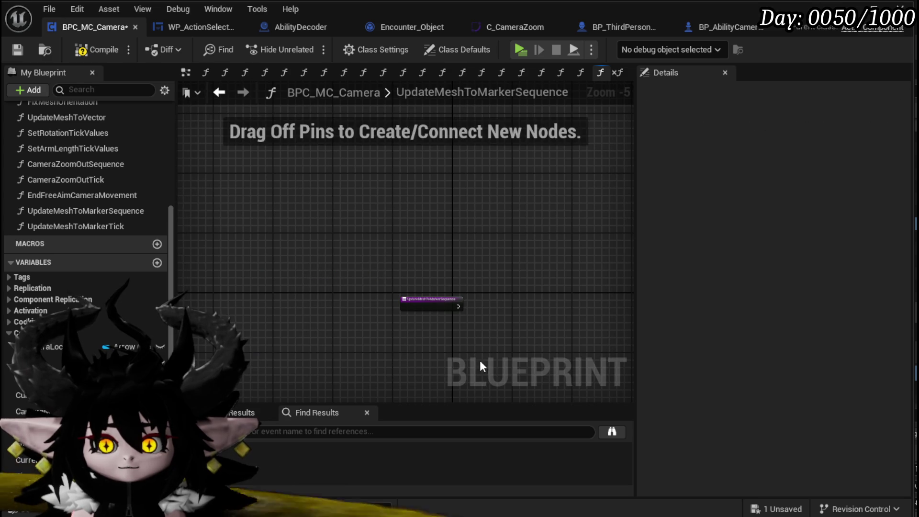
scroll(479, 363, up, 3)
scroll(89, 341, down, 5)
Add a SET MarkerRefActor node guarded by an Is Valid check on the marker actor
mouse_move(89, 359)
mouse_down()
mouse_move(359, 179)
mouse_move(376, 214)
mouse_move(348, 183)
mouse_move(365, 185)
mouse_move(311, 183)
mouse_move(435, 202)
mouse_up()
drag(260, 214, 289, 246)
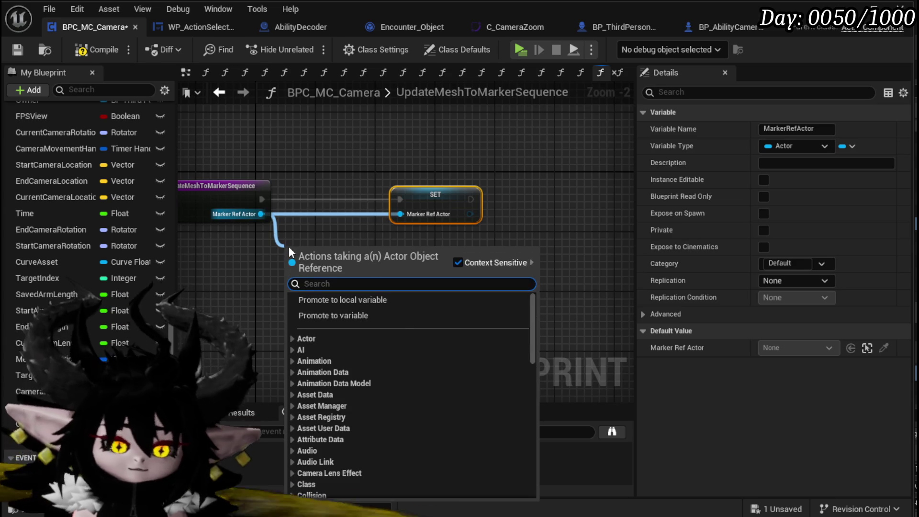
text(is Valid)
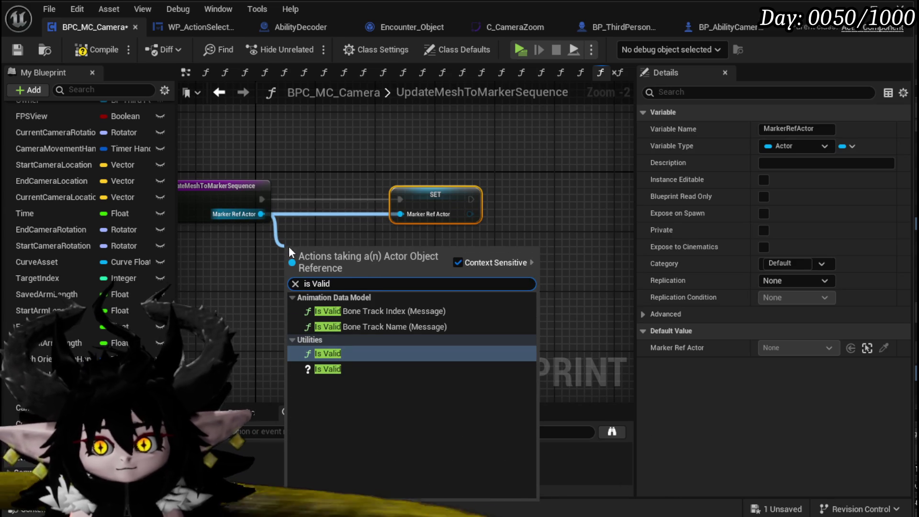
click(328, 369)
drag(360, 262, 309, 264)
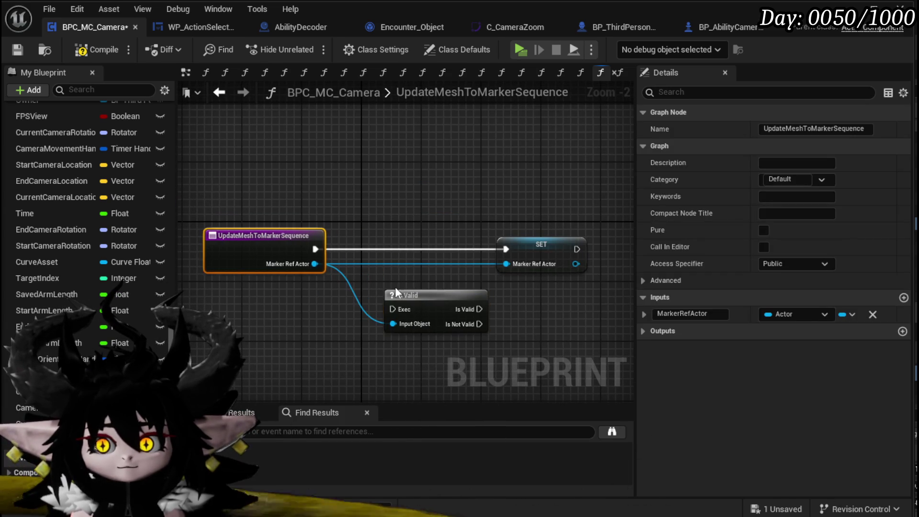
drag(450, 305, 426, 245)
drag(314, 248, 386, 249)
Add a Set Timer by Function Name node after the SET node
drag(278, 233, 397, 238)
text(Se)
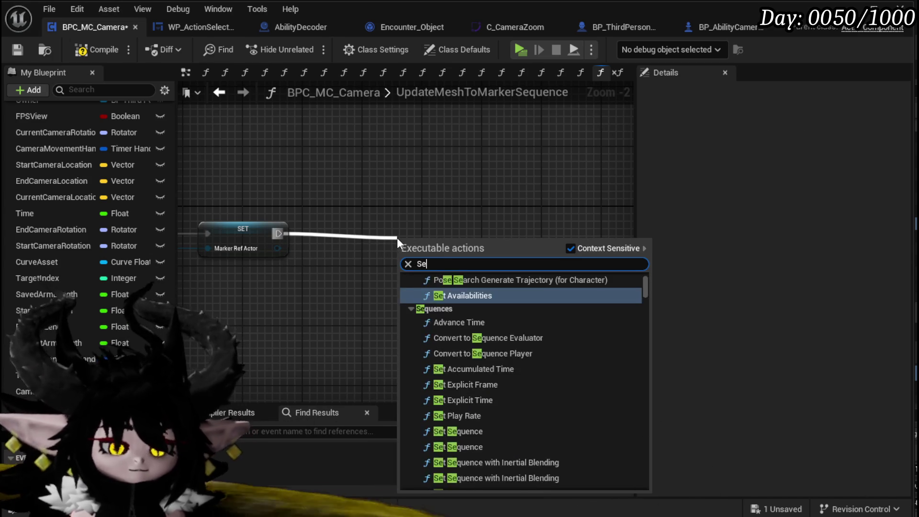
text(t Function Timer b)
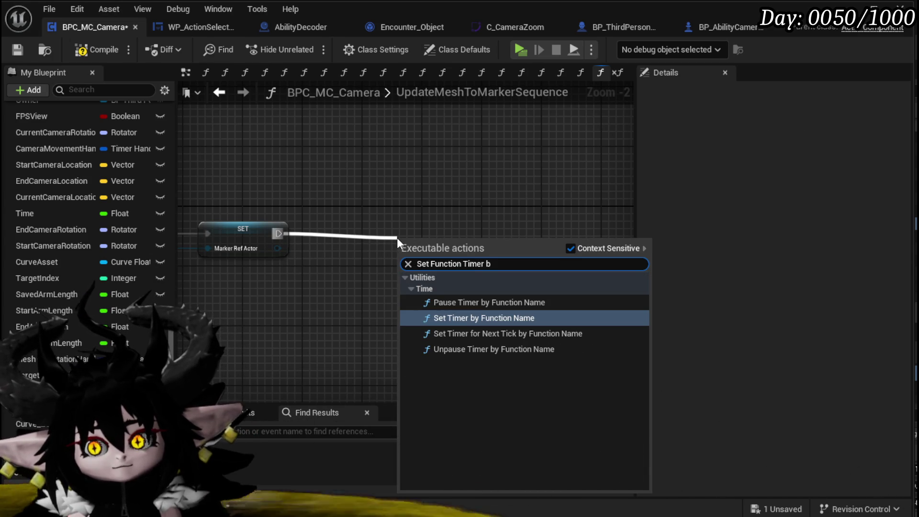
key(Return)
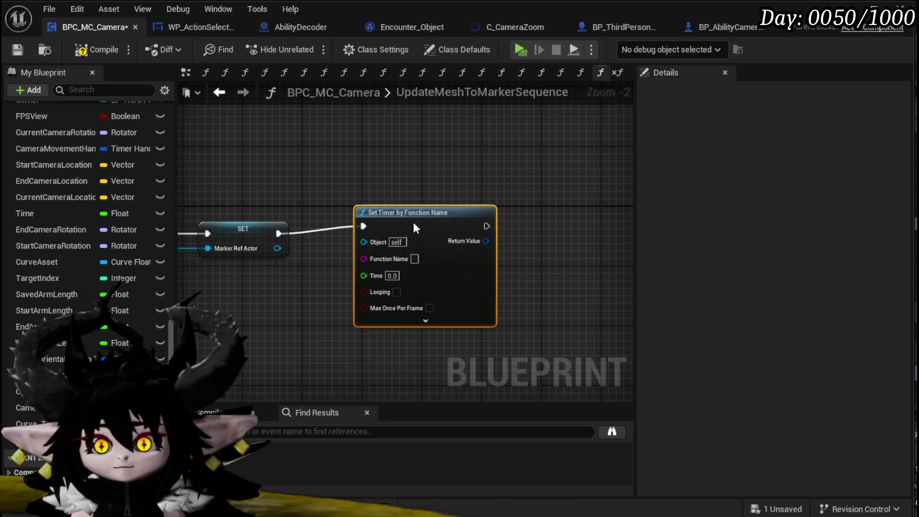
drag(424, 229, 378, 236)
scroll(88, 256, up, 5)
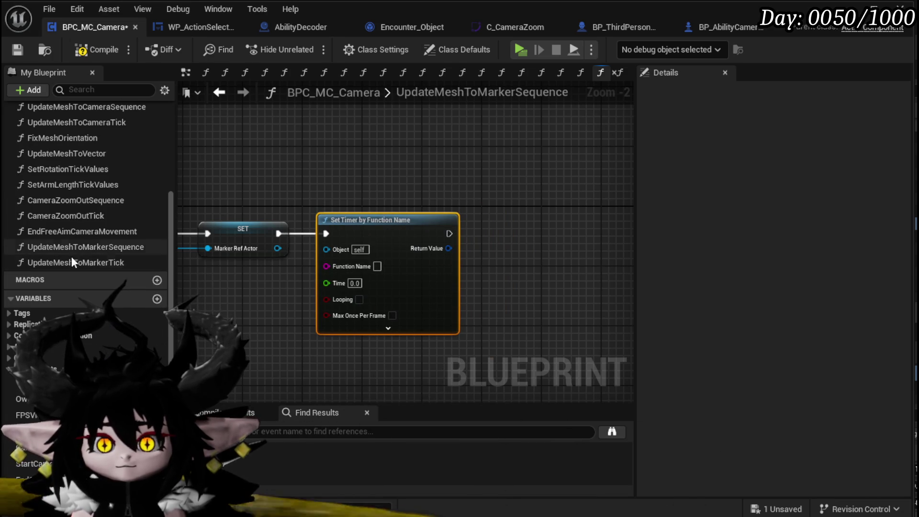
Set the timer's Function Name to UpdateMeshToMarkerTick and make it a looping 0.01 s timer
right_click(79, 261)
key(F2)
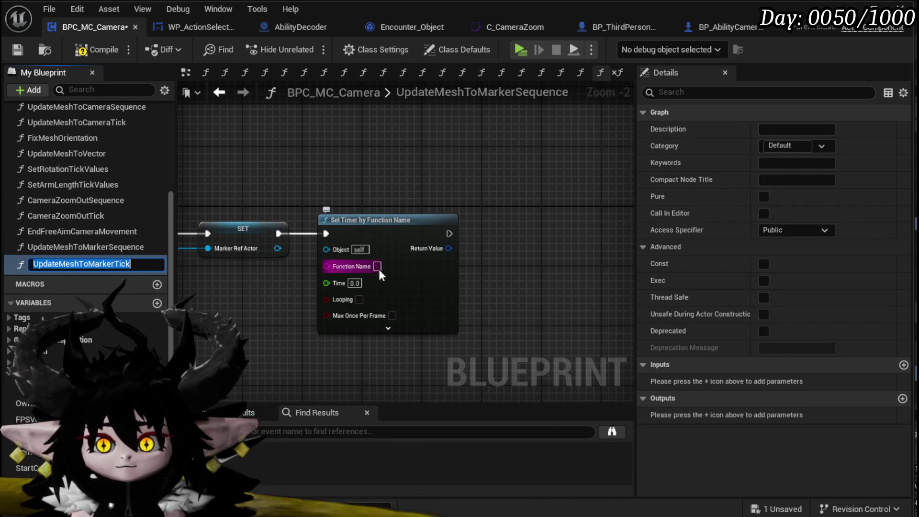
key(ctrl+c)
click(376, 266)
key(ctrl+v)
key(Return)
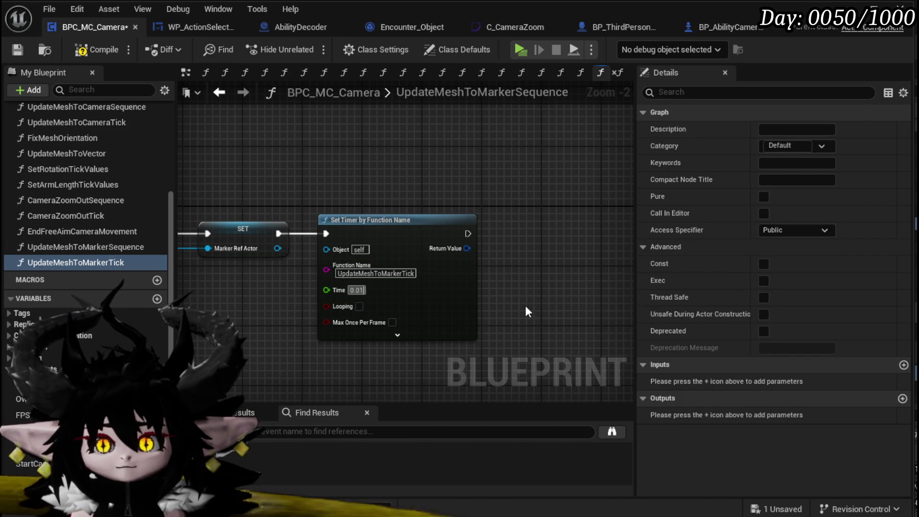
click(359, 306)
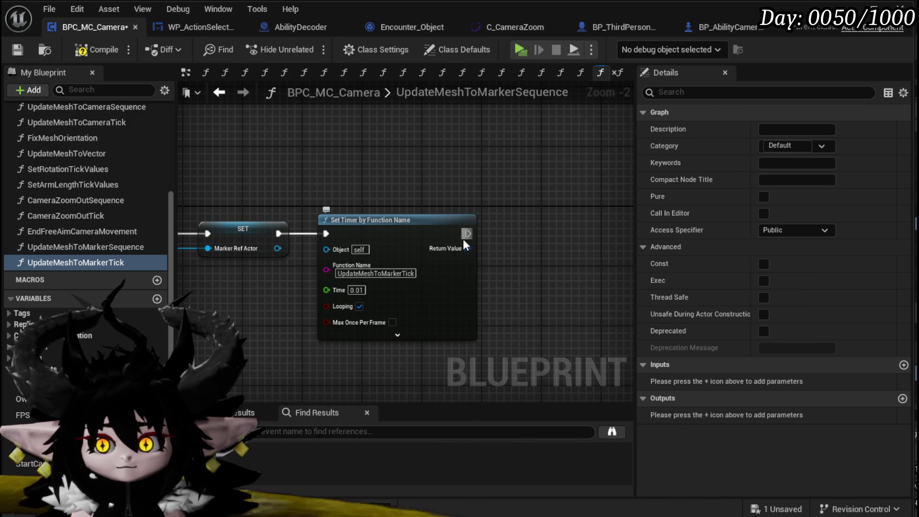
Promote the timer's return value to a new OrientToMarkerHandler variable, then open EndFreeAimCameraMovement
right_click(465, 248)
click(449, 290)
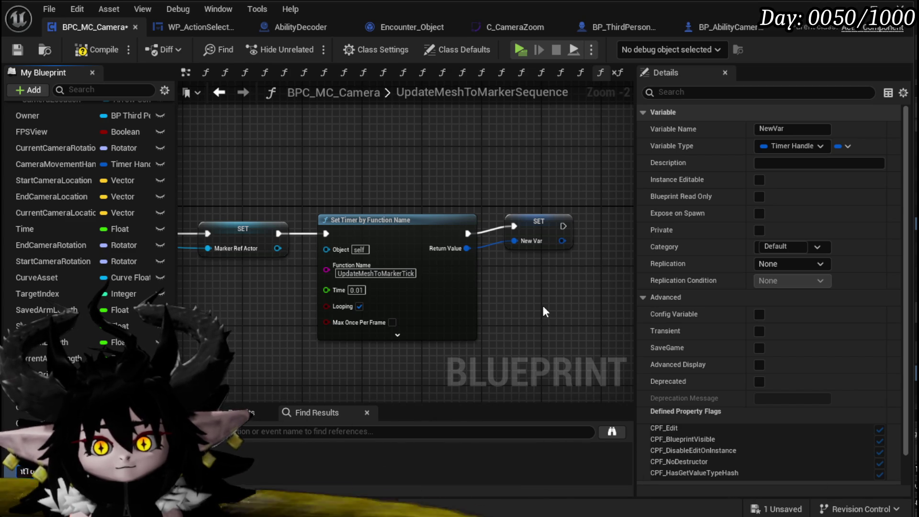
key(Return)
drag(546, 224, 531, 232)
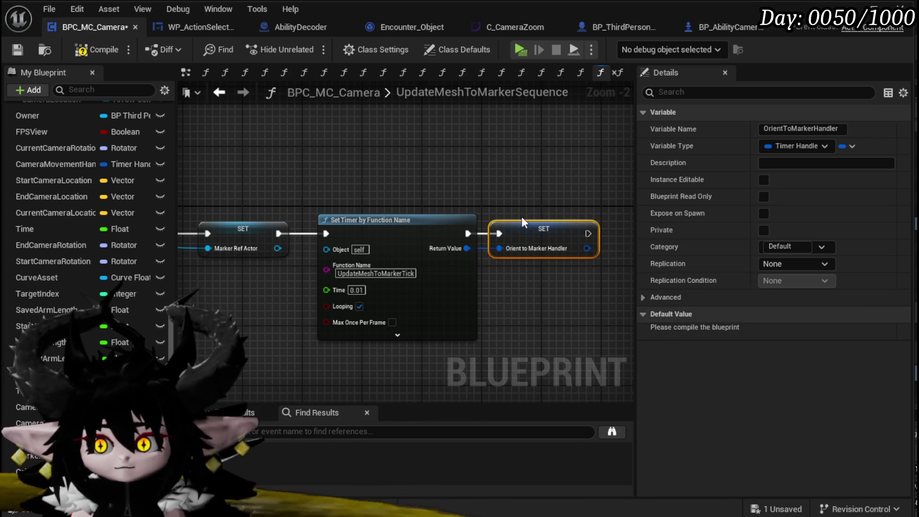
click(508, 201)
scroll(80, 266, up, 10)
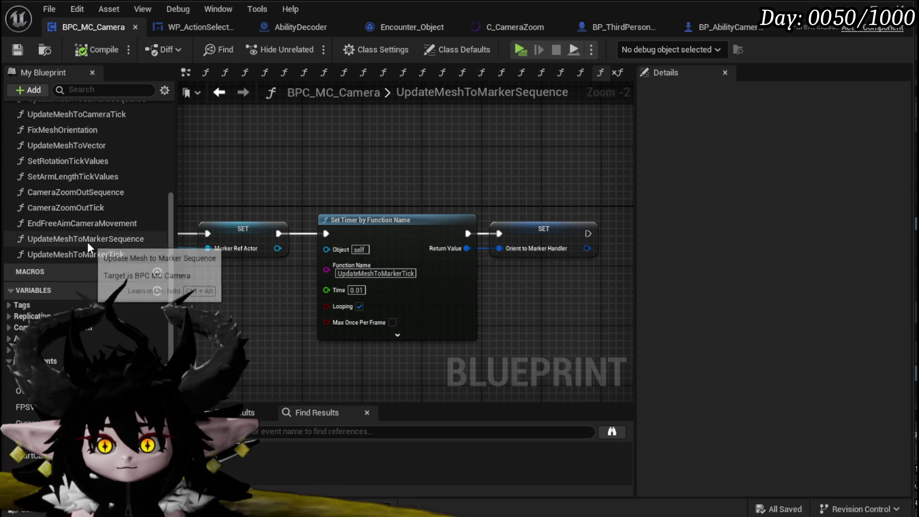
double_click(82, 225)
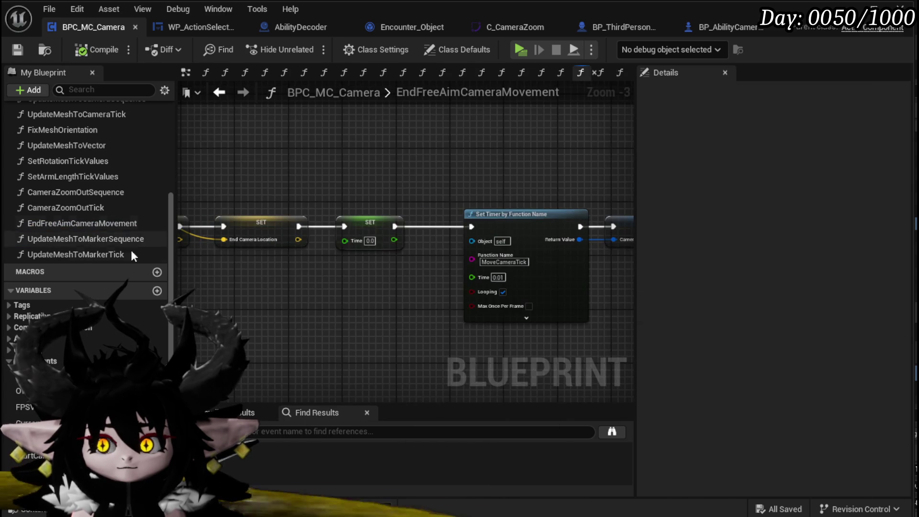
Add a CameraMovementHandler getter feeding a Clear and Invalidate Timer by Handle node
mouse_move(507, 280)
mouse_down()
mouse_move(403, 312)
mouse_move(554, 320)
mouse_move(555, 313)
mouse_move(533, 311)
mouse_move(308, 307)
mouse_move(359, 343)
mouse_up()
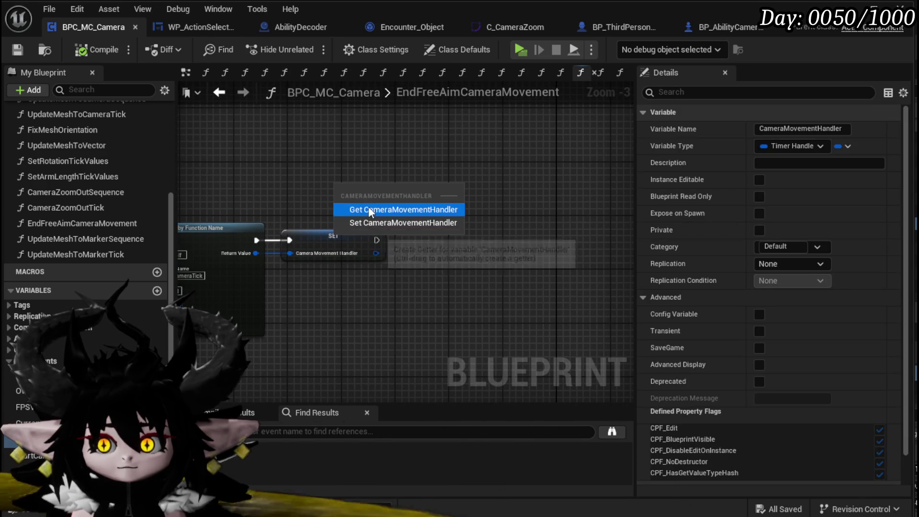
click(369, 211)
drag(403, 190, 472, 234)
text(C)
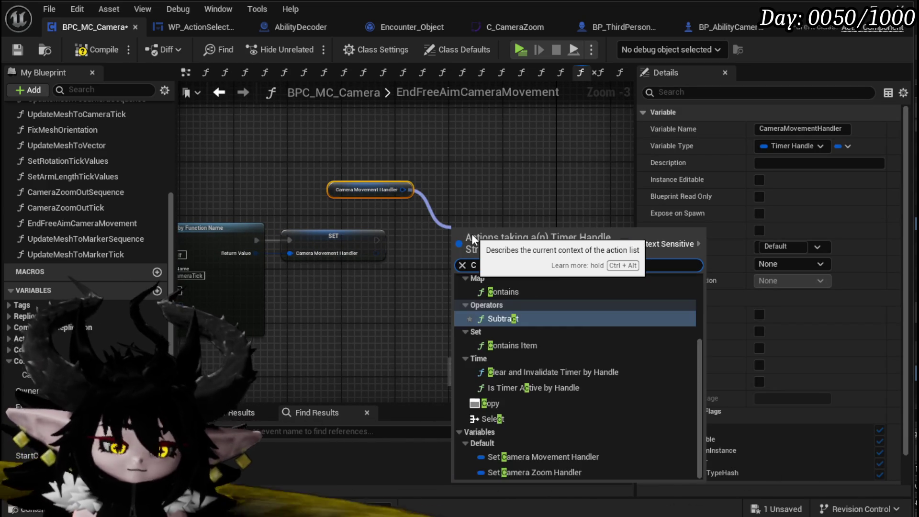
text(lear)
click(568, 301)
Insert the clear-timer node between the entry node and SET, compile, and return to the level editor
drag(418, 221, 322, 184)
mouse_move(428, 245)
mouse_down()
mouse_move(117, 166)
mouse_move(443, 270)
mouse_move(251, 301)
mouse_up()
drag(343, 254, 196, 251)
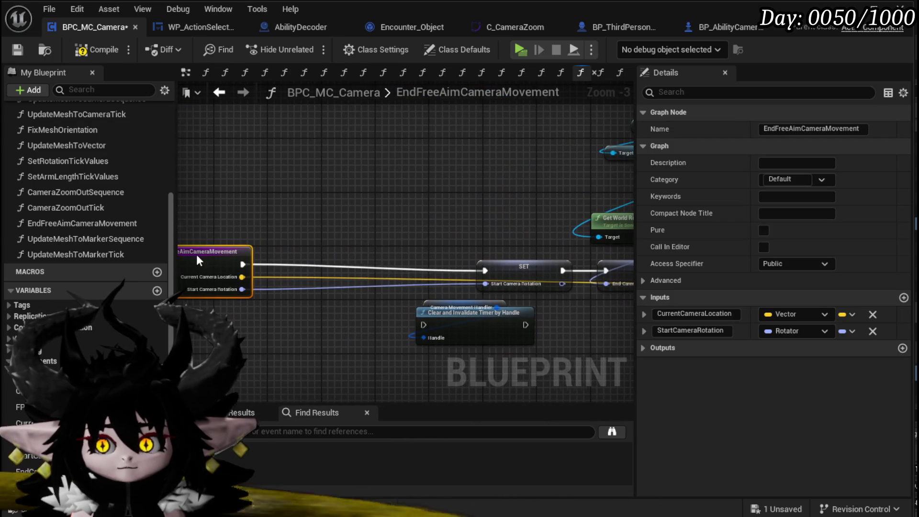
click(424, 307)
drag(460, 307, 378, 213)
click(427, 305)
mouse_move(426, 305)
mouse_down()
mouse_move(319, 259)
mouse_move(309, 271)
mouse_up()
drag(412, 271, 485, 270)
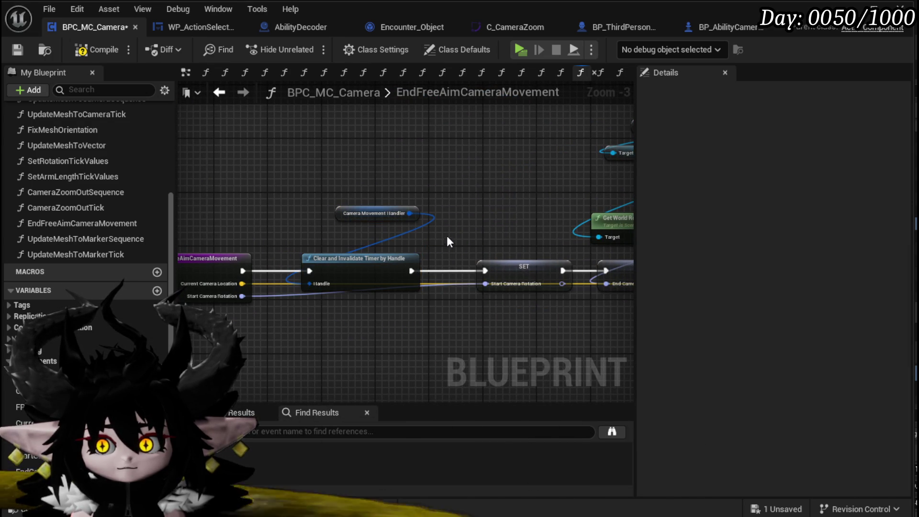
drag(340, 210, 299, 238)
click(19, 49)
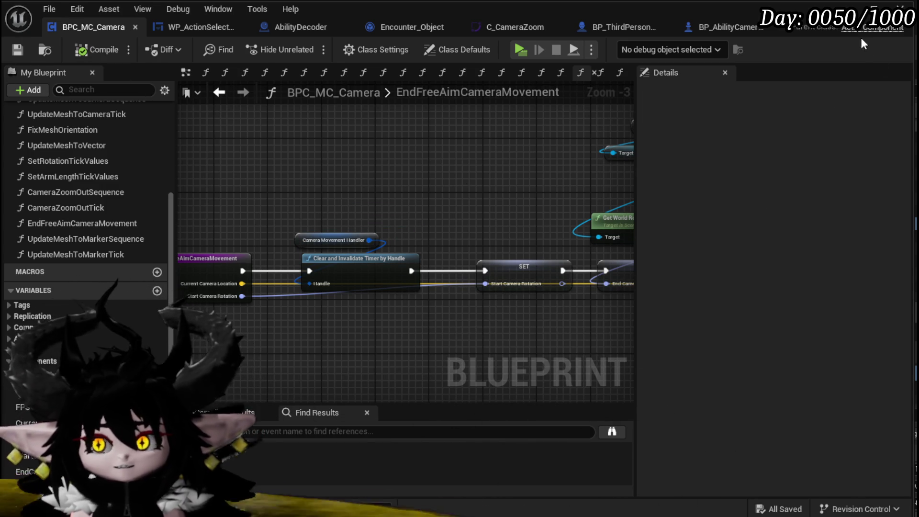
click(871, 7)
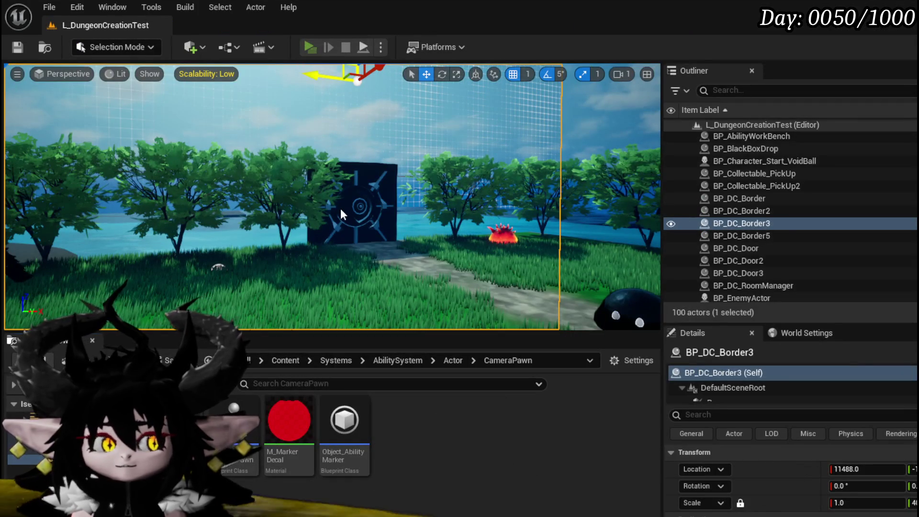
Run a short play-in-editor test, stop it, and return to WP_ActionSelection's SelectAbilityFromCard graph
key(alt+p)
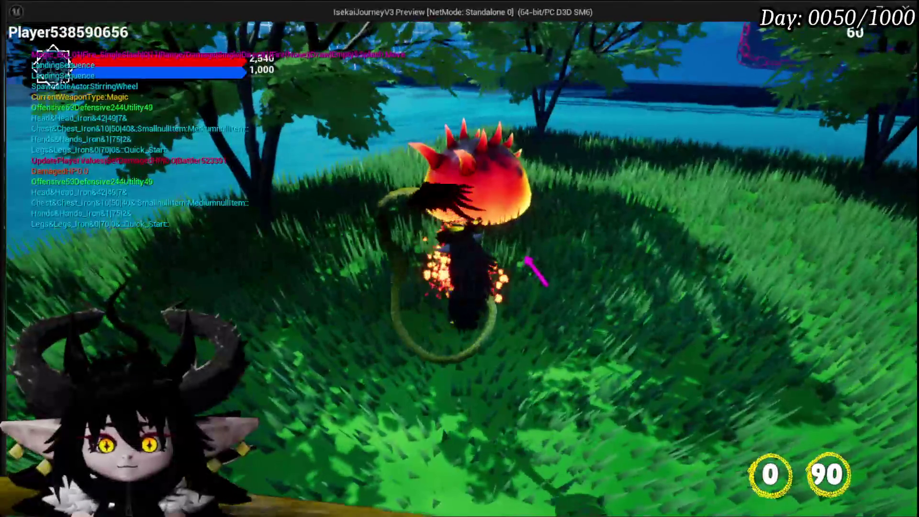
key(alt+Tab)
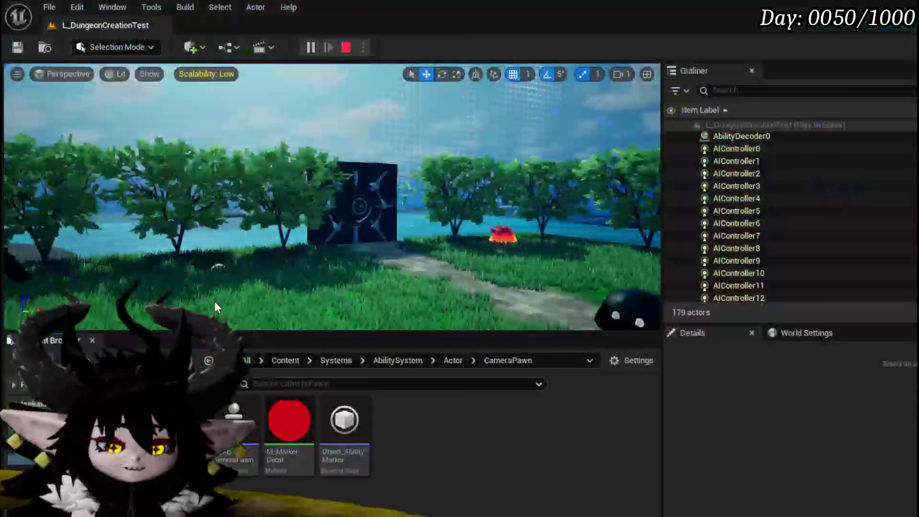
key(Escape)
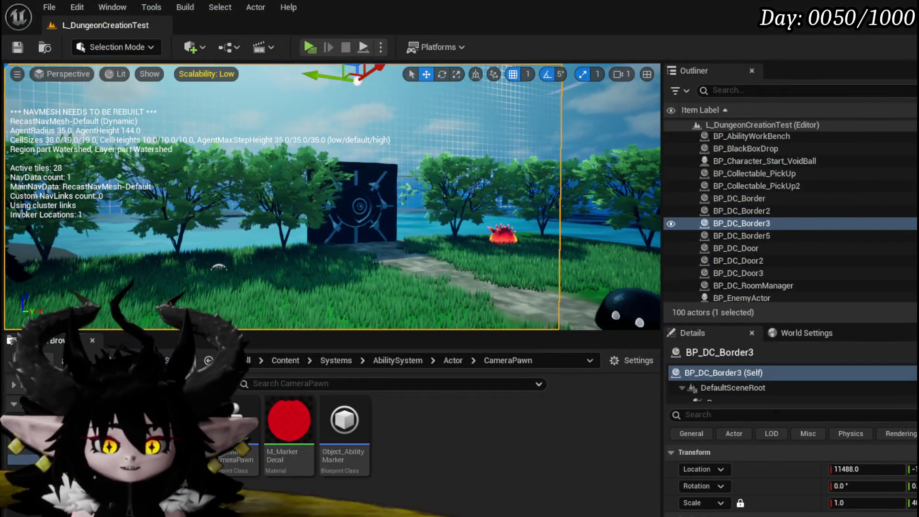
key(alt+Tab)
click(206, 27)
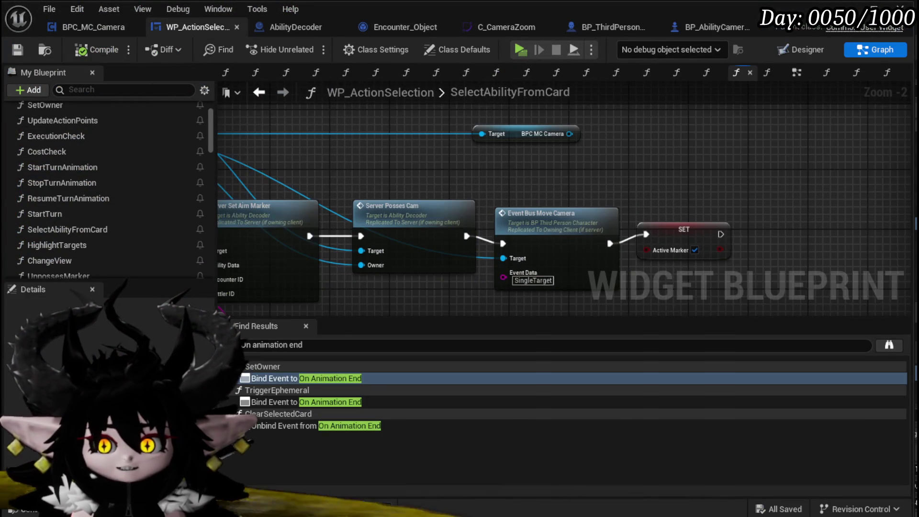
Add an Update Mesh to Marker Sequence call on BPC MC Camera, executed after the Active Marker SET
drag(486, 196, 321, 218)
drag(404, 156, 542, 177)
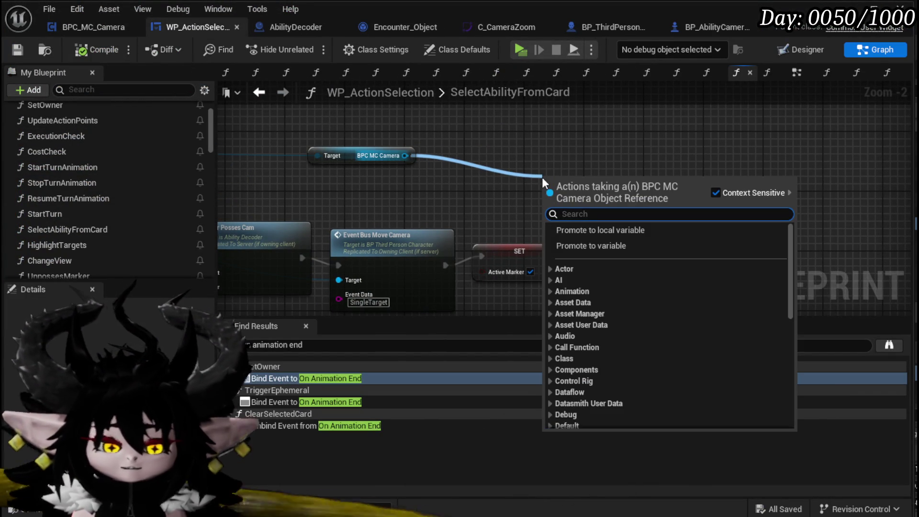
text(Marker Se)
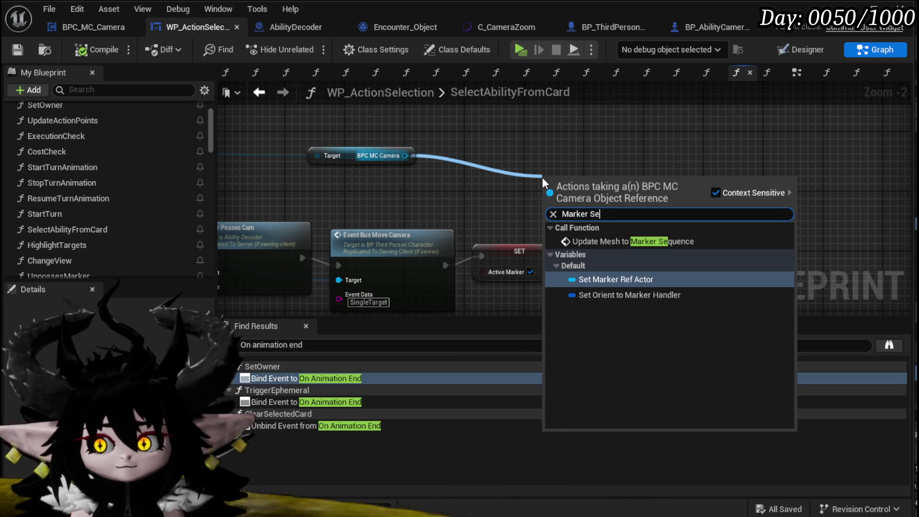
key(Up)
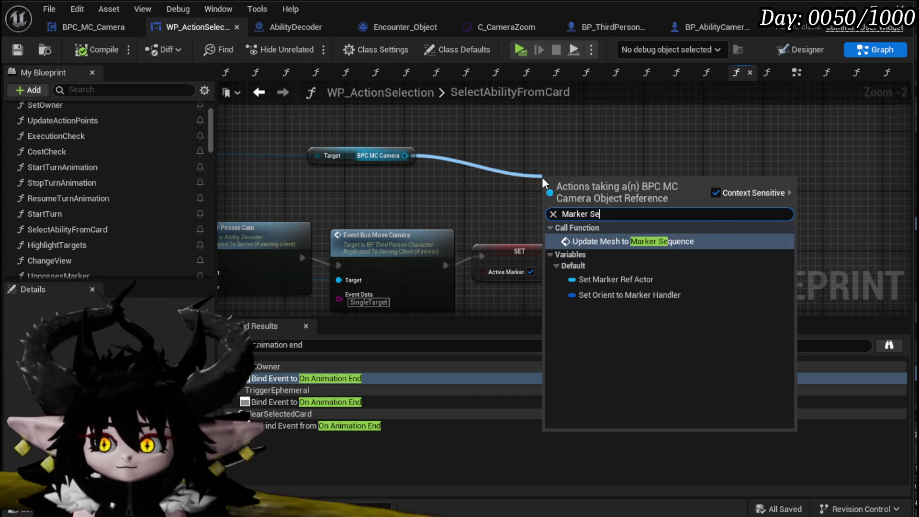
key(Return)
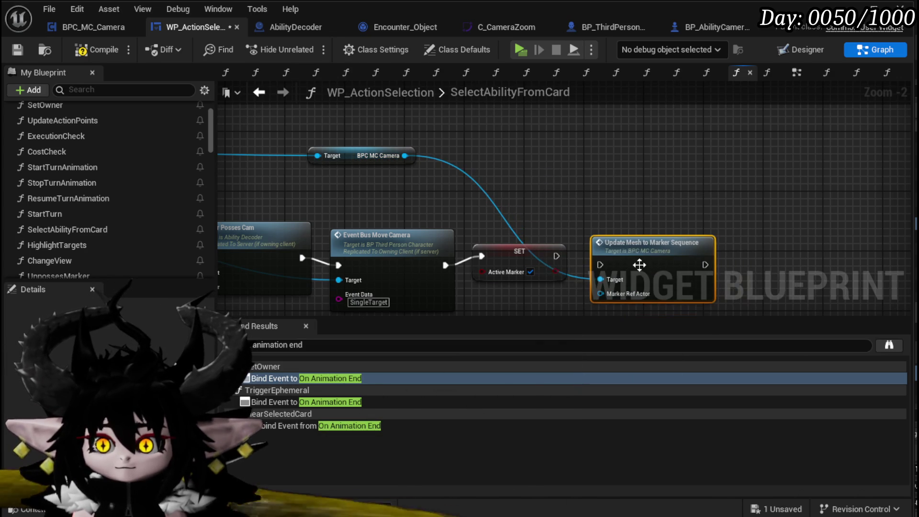
drag(556, 256, 622, 250)
Get the Manager's RTSCam and feed it into the Marker Ref Actor input
scroll(392, 191, down, 2)
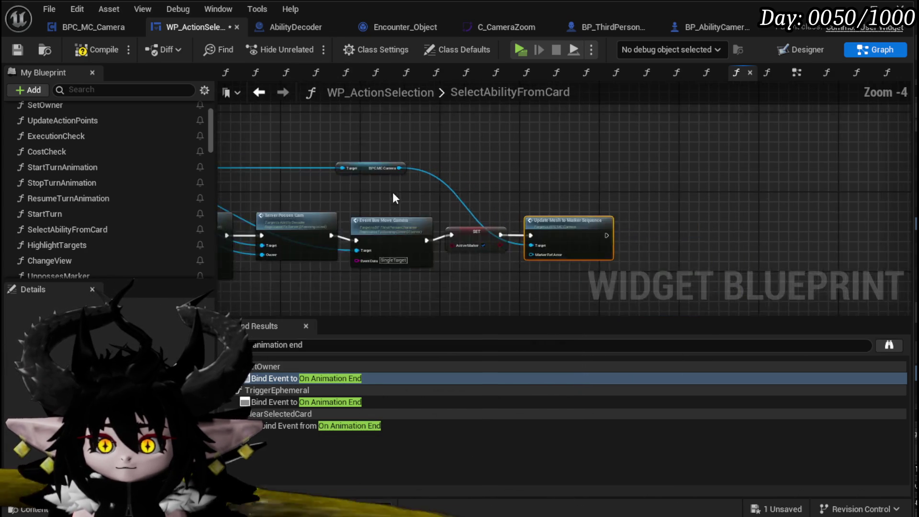
drag(392, 191, 326, 188)
scroll(469, 204, up, 2)
mouse_move(469, 205)
mouse_down()
mouse_move(392, 155)
mouse_move(486, 207)
mouse_up()
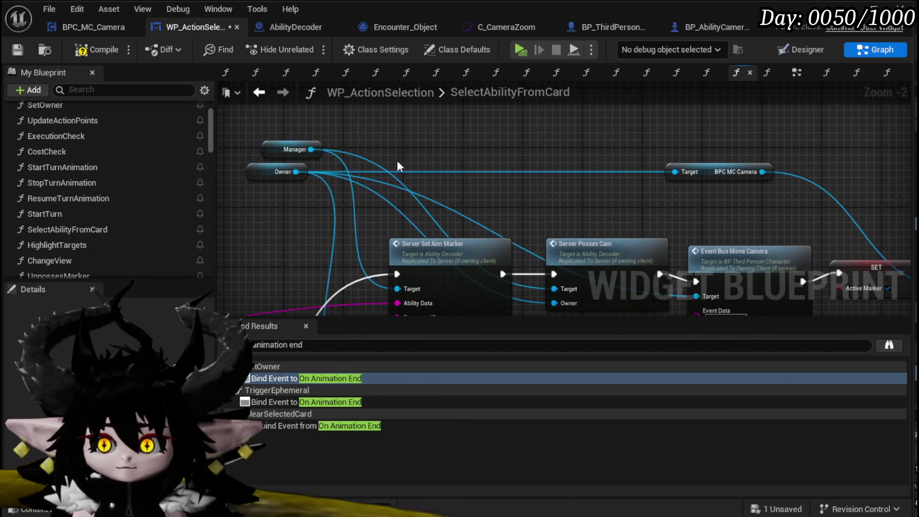
mouse_move(310, 149)
mouse_down()
mouse_move(885, 177)
mouse_move(615, 187)
mouse_up()
text(RTS)
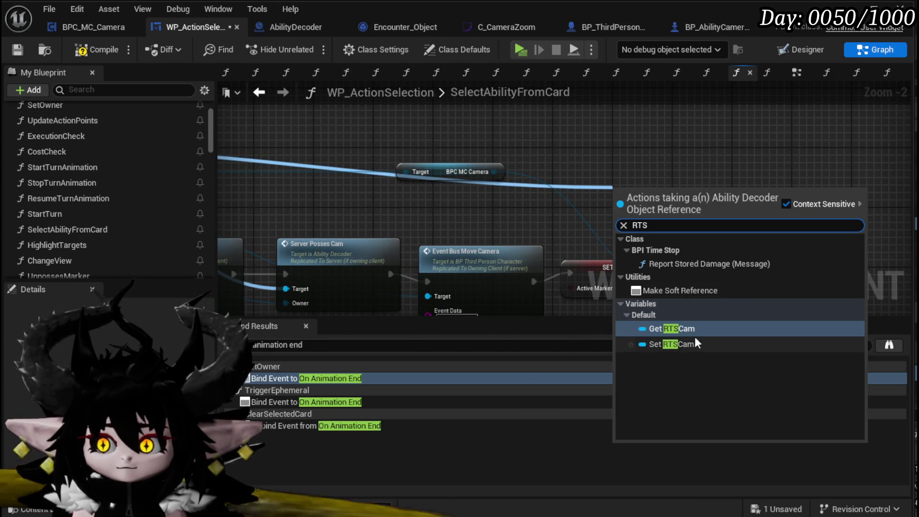
click(697, 336)
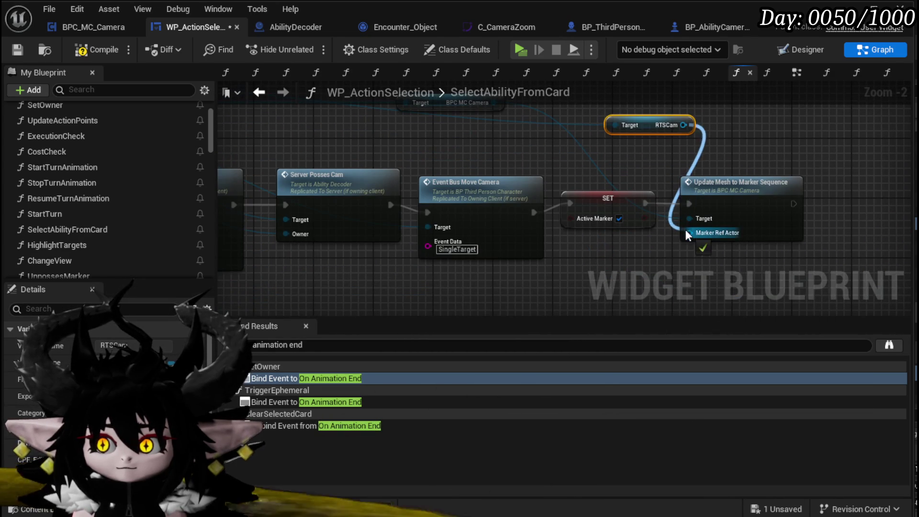